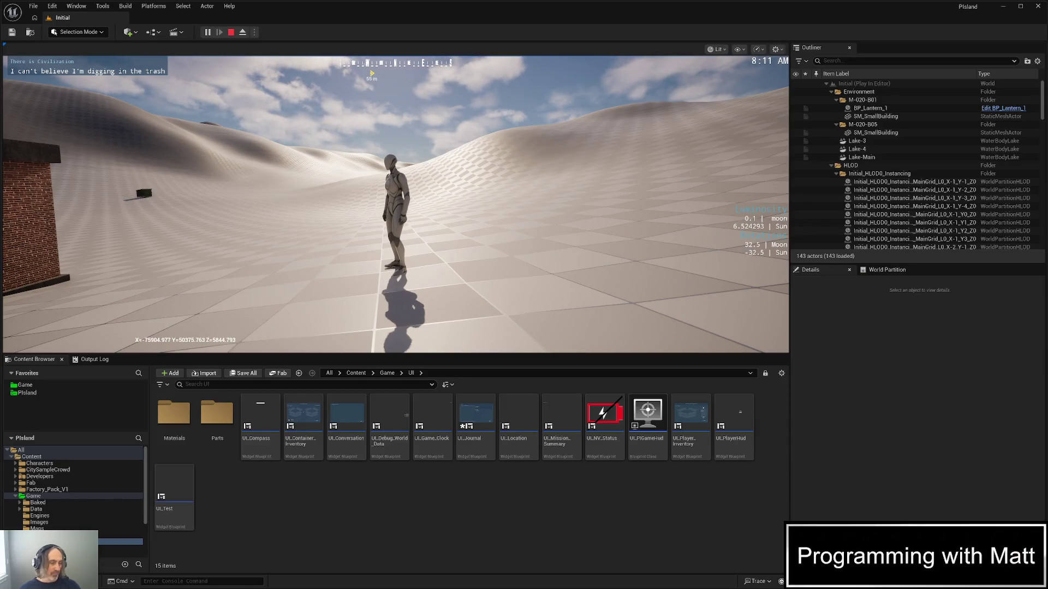
# Run the character to the container and open its inventory with E
pyautogui.click(382, 211)
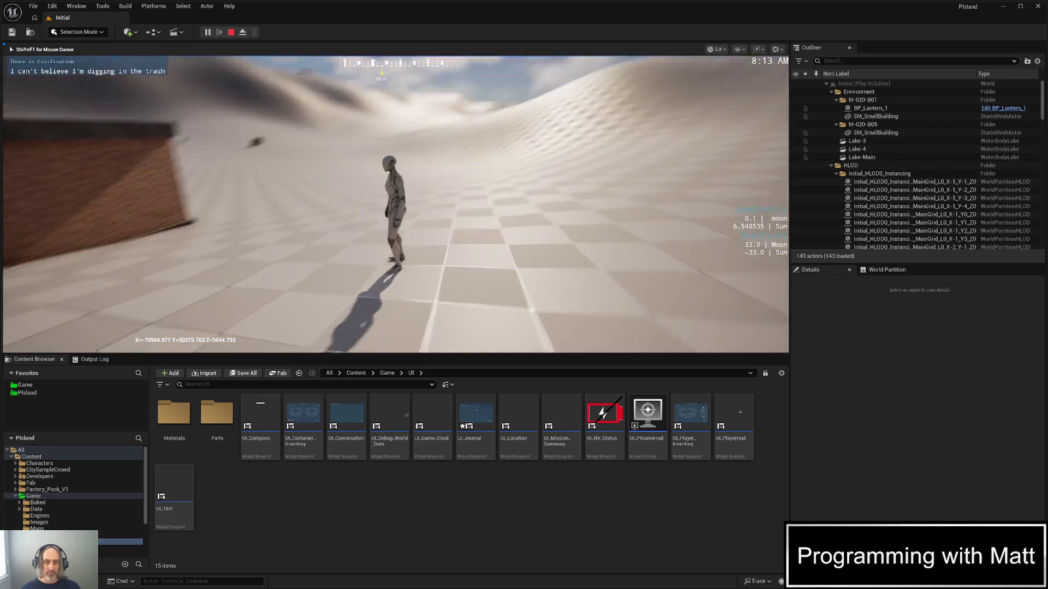
pyautogui.press('w')
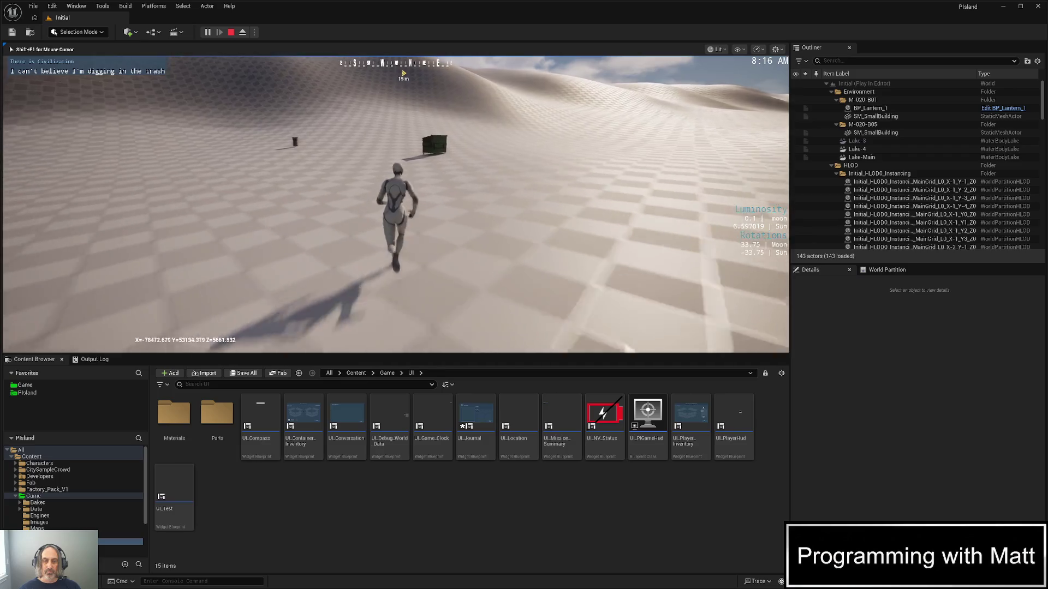
pyautogui.press('e')
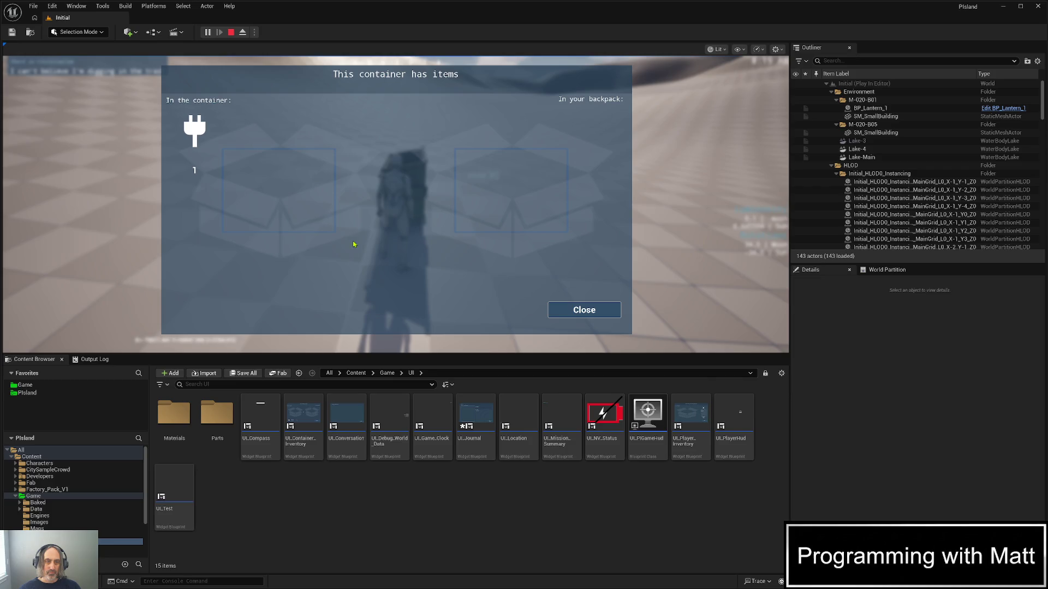
# Drag the plug item from the container grid onto the backpack grid, then end play
pyautogui.moveTo(205, 139)
pyautogui.moveTo(205, 139)
pyautogui.mouseDown()
pyautogui.moveTo(275, 164)
pyautogui.moveTo(560, 167)
pyautogui.moveTo(467, 167)
pyautogui.moveTo(413, 133)
pyautogui.moveTo(473, 171)
pyautogui.mouseUp()
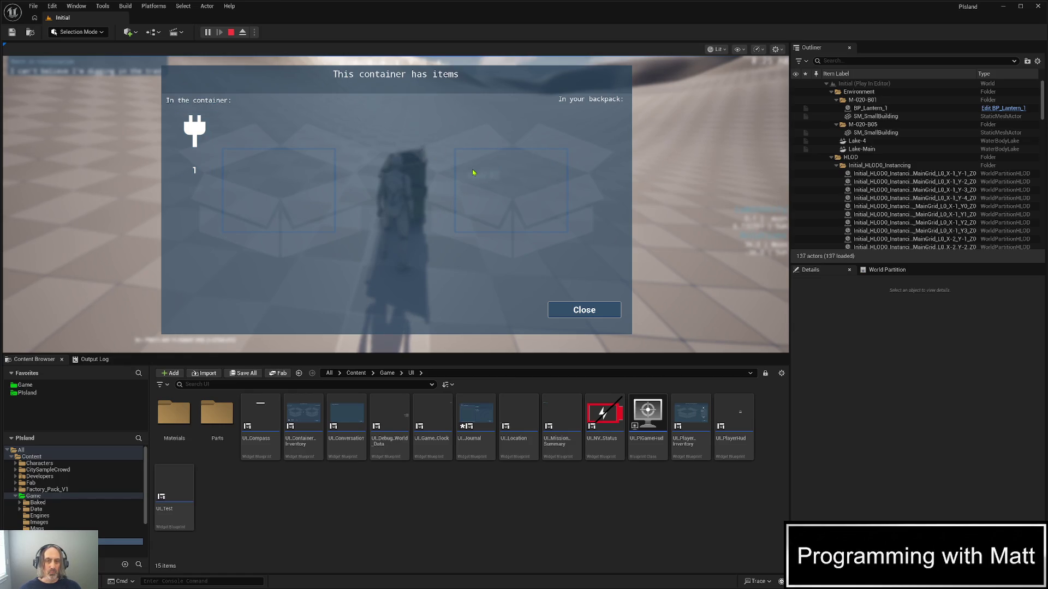
pyautogui.press('Escape')
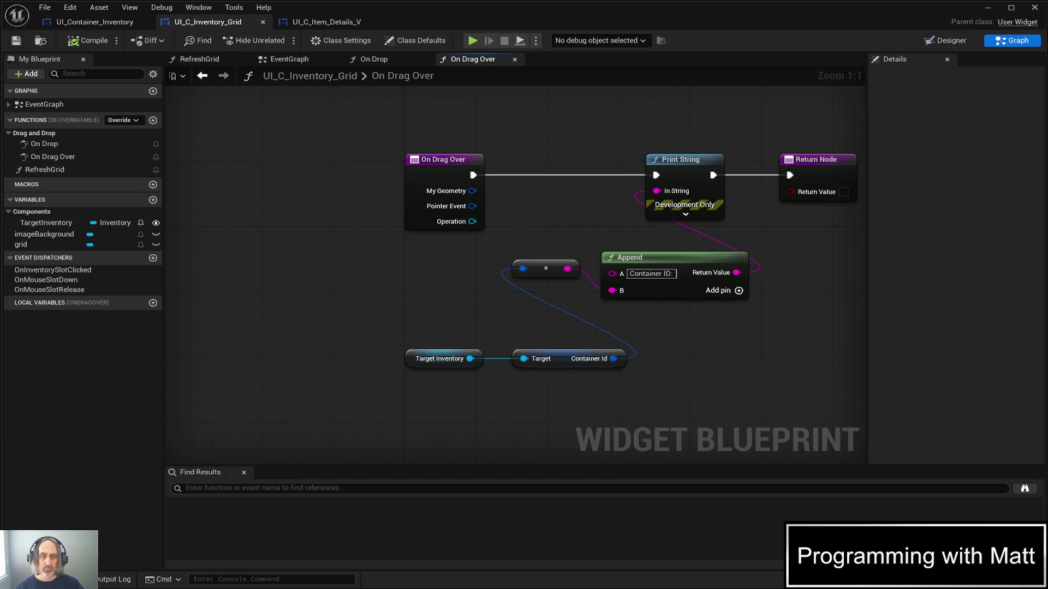
pyautogui.moveTo(712, 388); pyautogui.dragTo(692, 391)
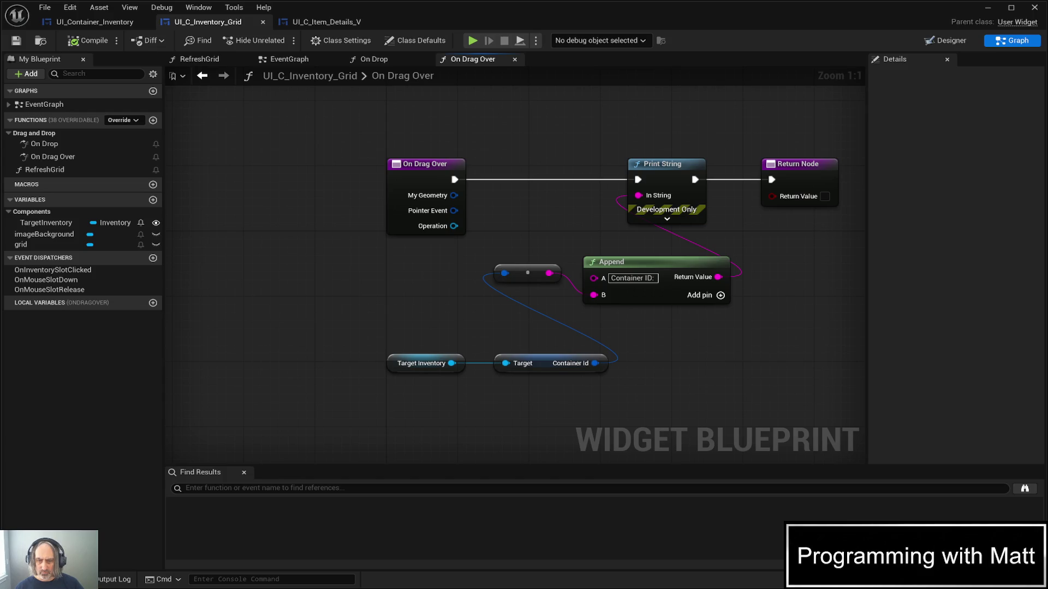
pyautogui.press('Home')
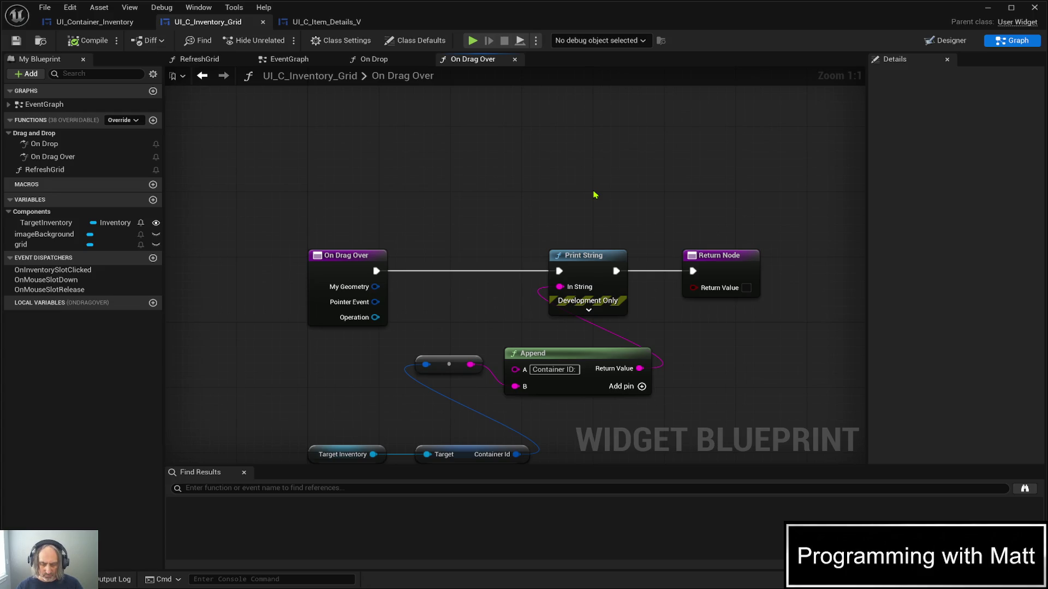
pyautogui.hotkey('ctrl', 'v')
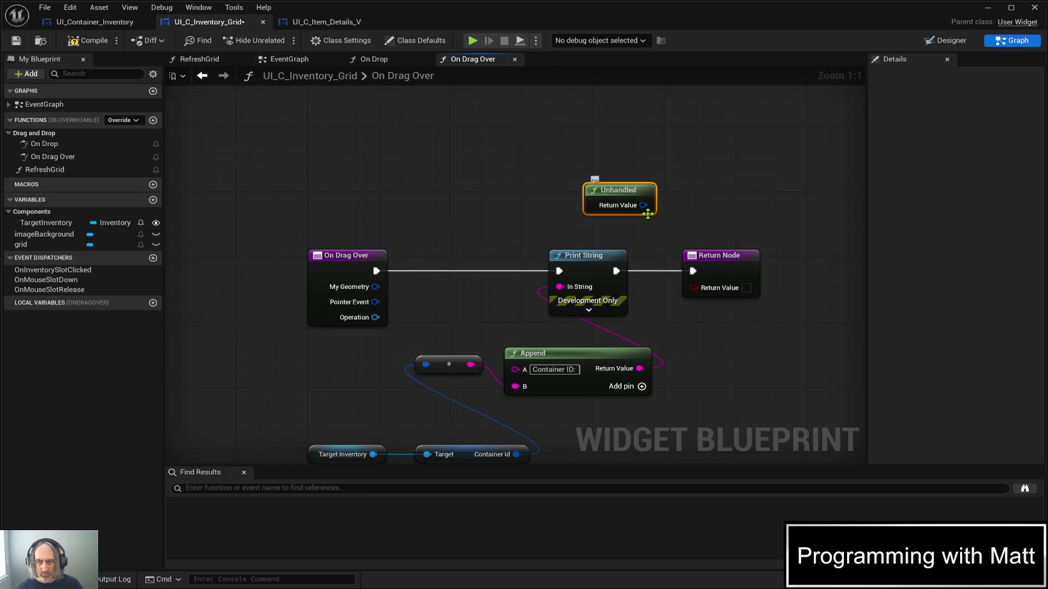
pyautogui.moveTo(643, 205)
pyautogui.mouseDown()
pyautogui.moveTo(638, 244)
pyautogui.moveTo(693, 292)
pyautogui.mouseUp()
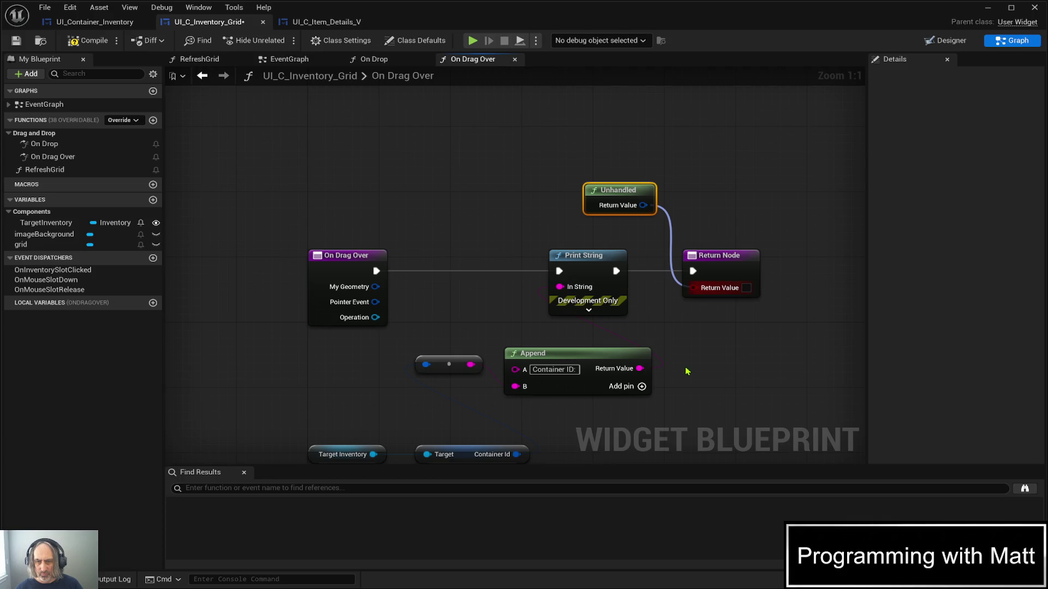
pyautogui.click(699, 205)
pyautogui.moveTo(538, 167); pyautogui.dragTo(660, 222)
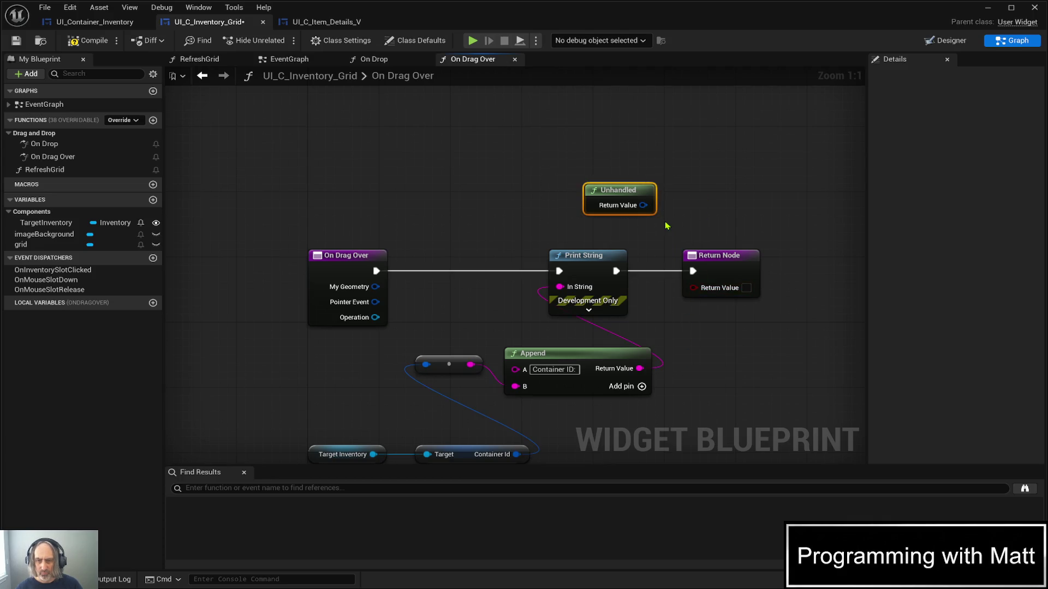
pyautogui.press('Delete')
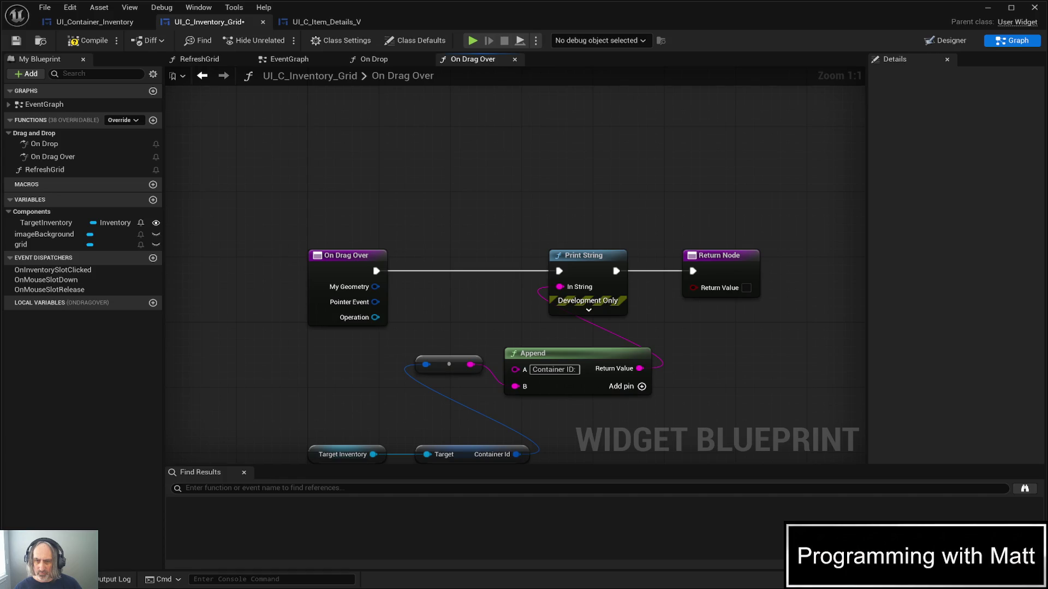
pyautogui.moveTo(663, 361)
pyautogui.mouseDown()
pyautogui.moveTo(692, 271)
pyautogui.moveTo(653, 304)
pyautogui.mouseUp()
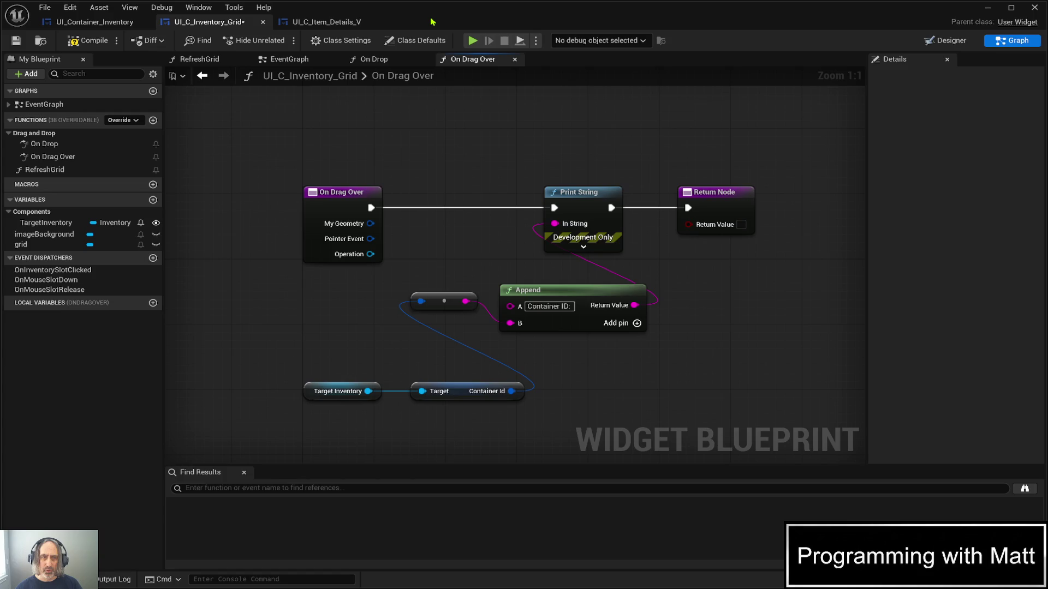
pyautogui.hotkey('ctrl', 's')
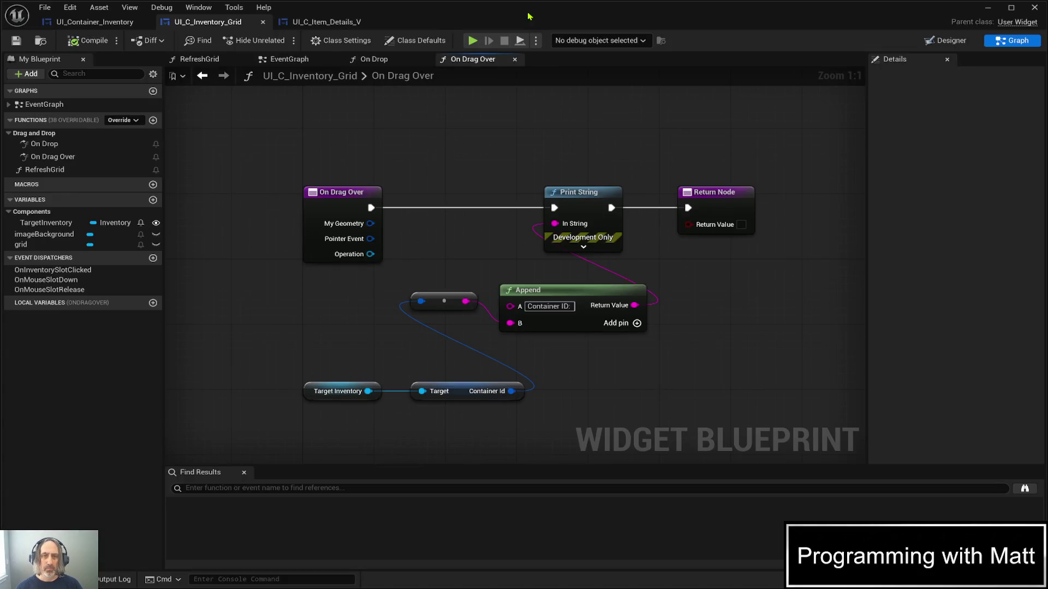
# Close the blueprint editor, start Play in Editor, and quick-load the saved position with F9
pyautogui.click(988, 8)
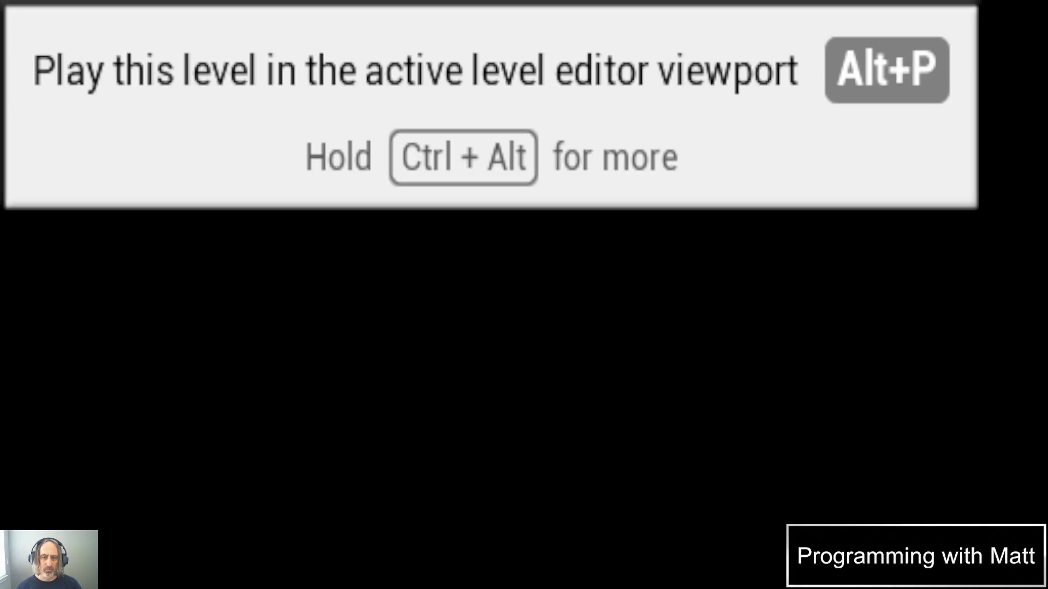
pyautogui.click(207, 31)
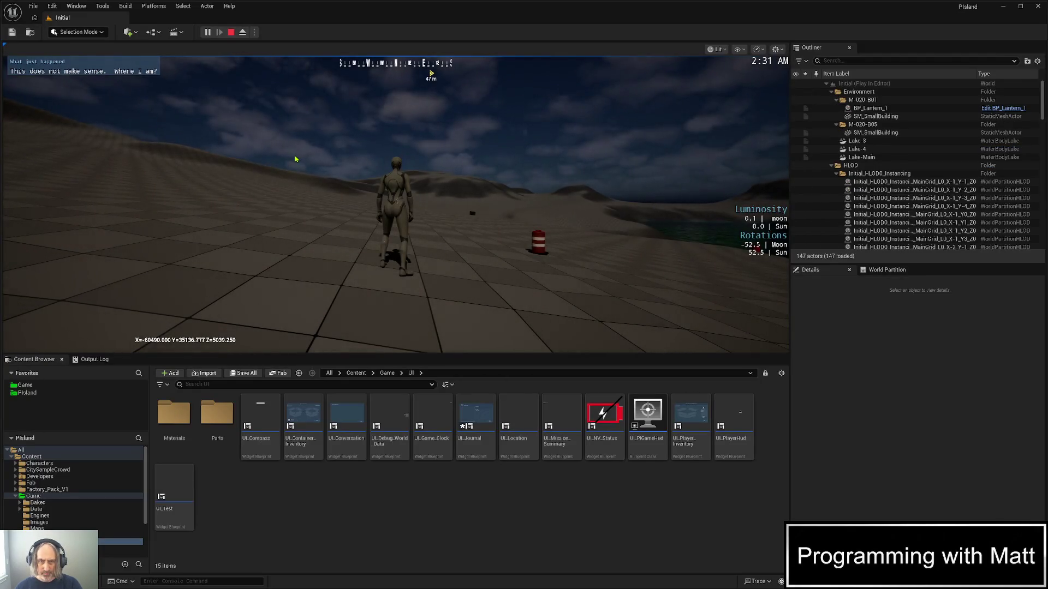
pyautogui.click(295, 159)
pyautogui.press('F9')
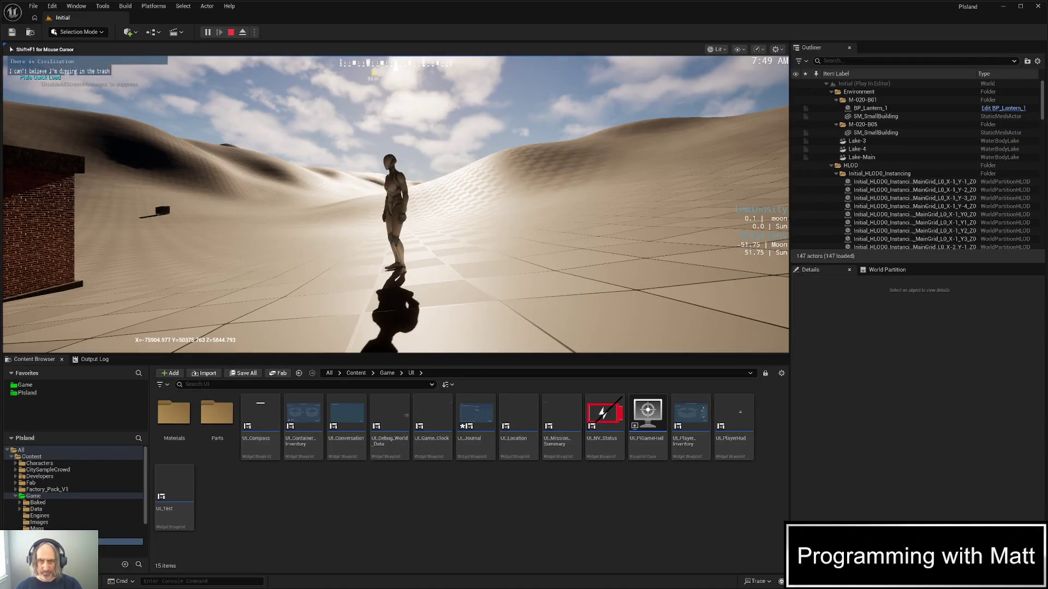
# Run to the dumpster, open its inventory, and bring up the Widget Reflector
pyautogui.press('w')
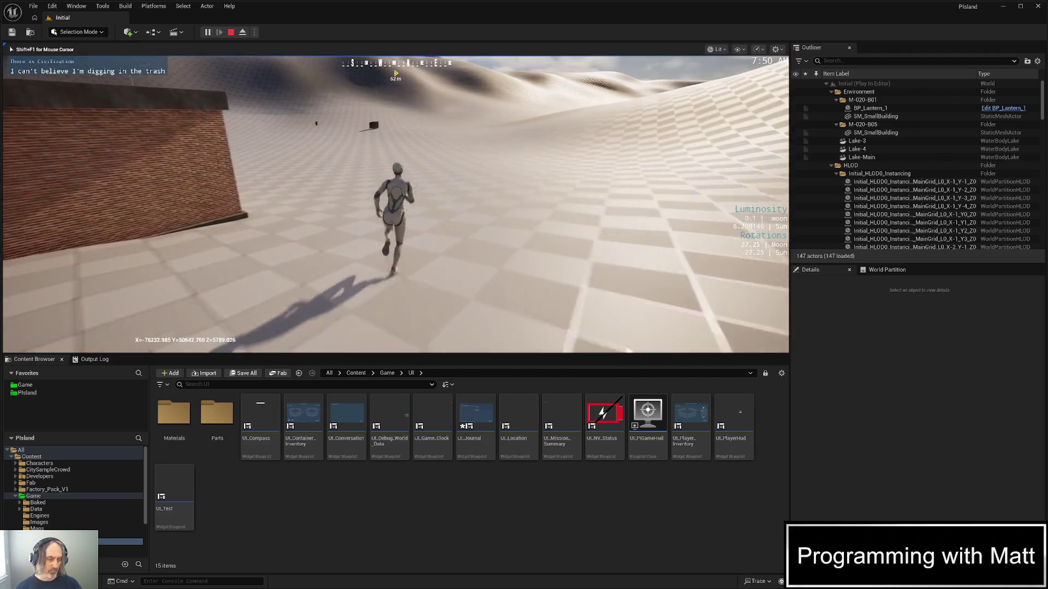
pyautogui.press('w')
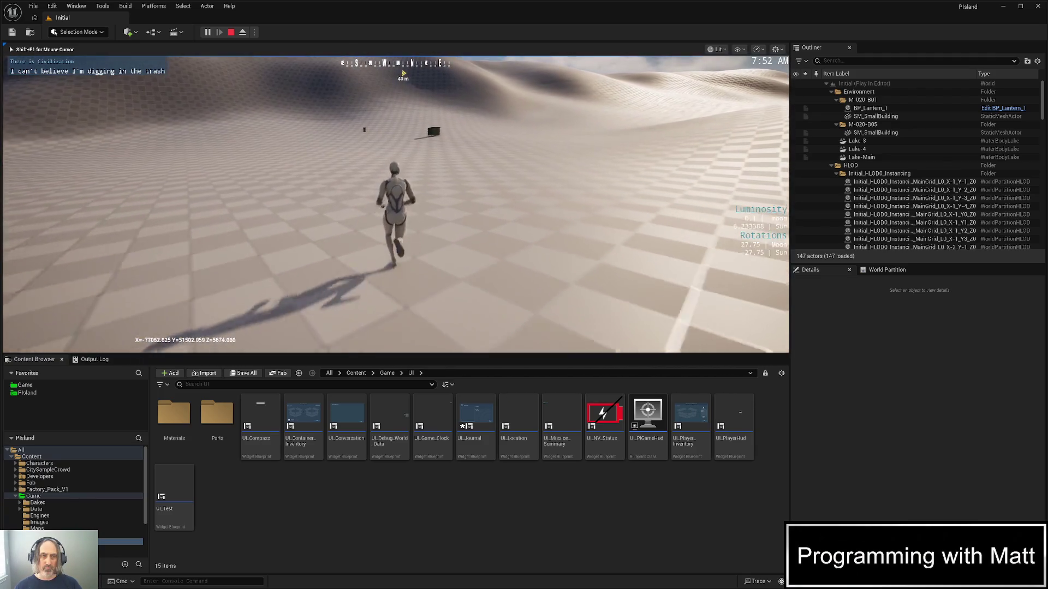
pyautogui.press('w')
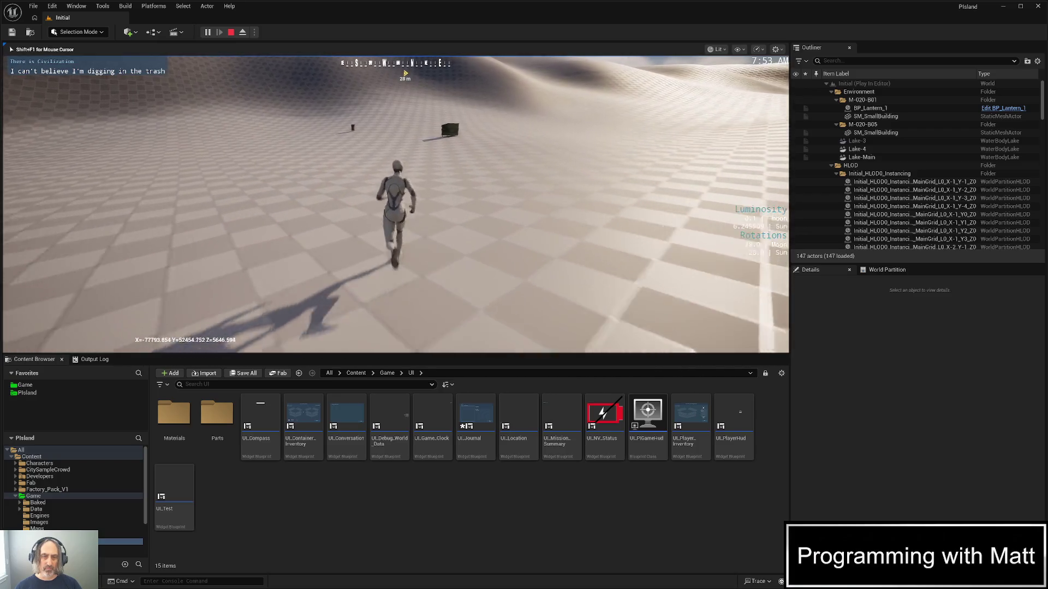
pyautogui.press('w')
pyautogui.press('w')
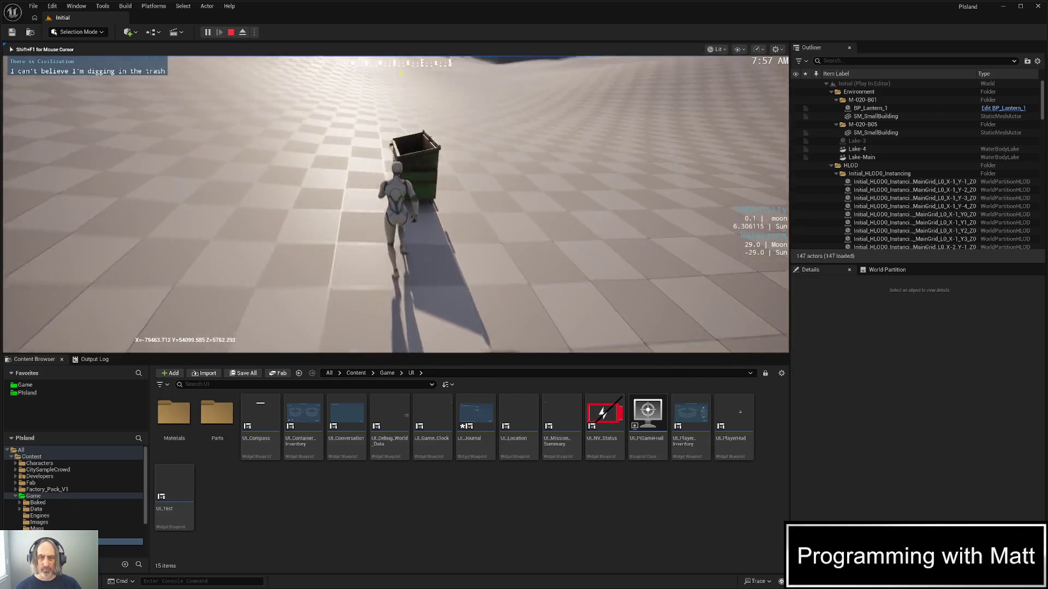
pyautogui.press('e')
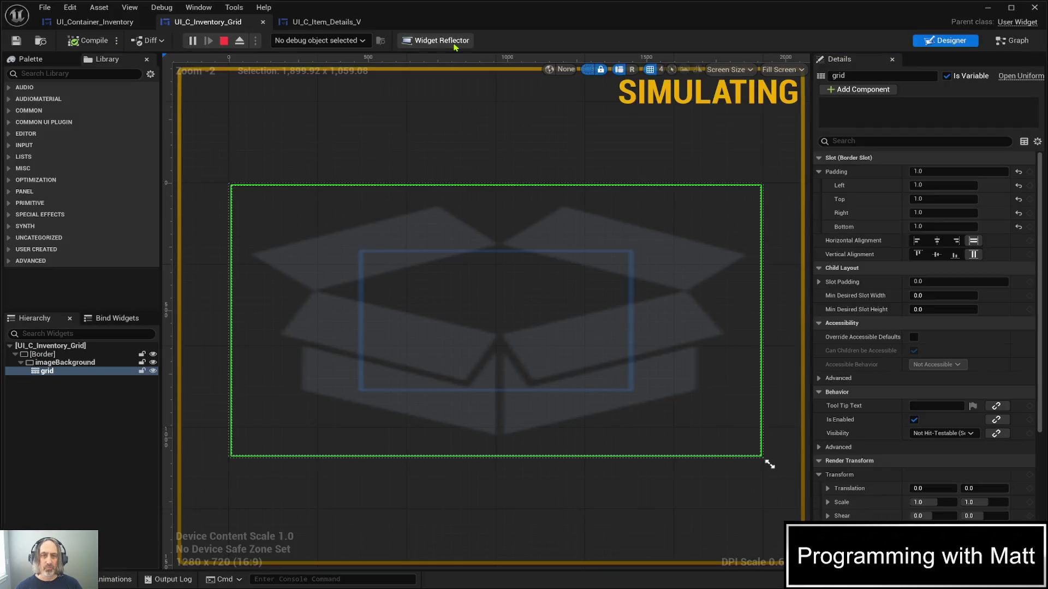
pyautogui.click(453, 45)
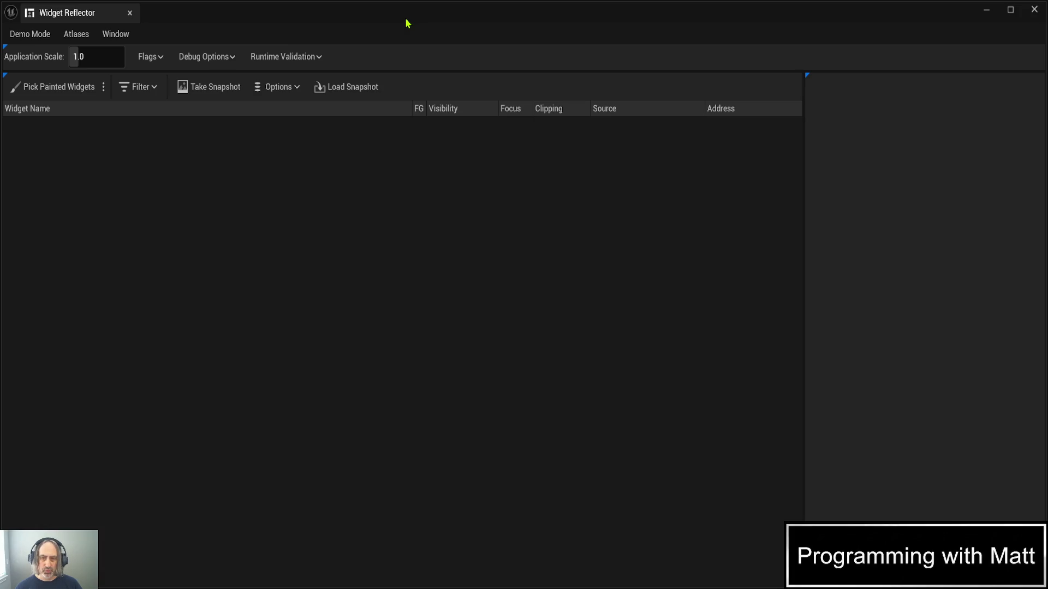
# Pick painted widgets over the in-game inventory twice in the Widget Reflector
pyautogui.click(89, 88)
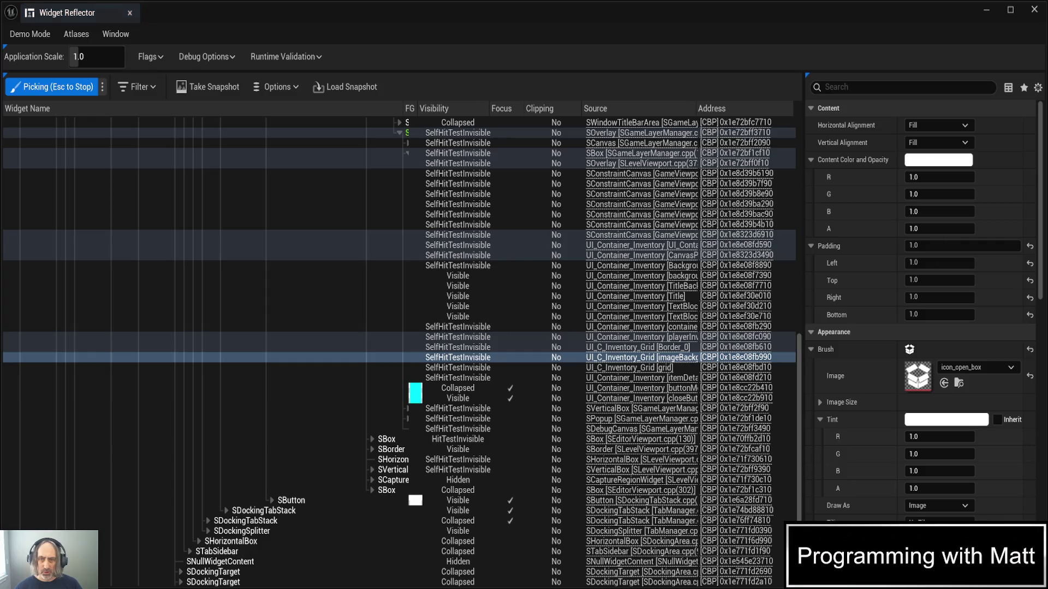
pyautogui.press('Escape')
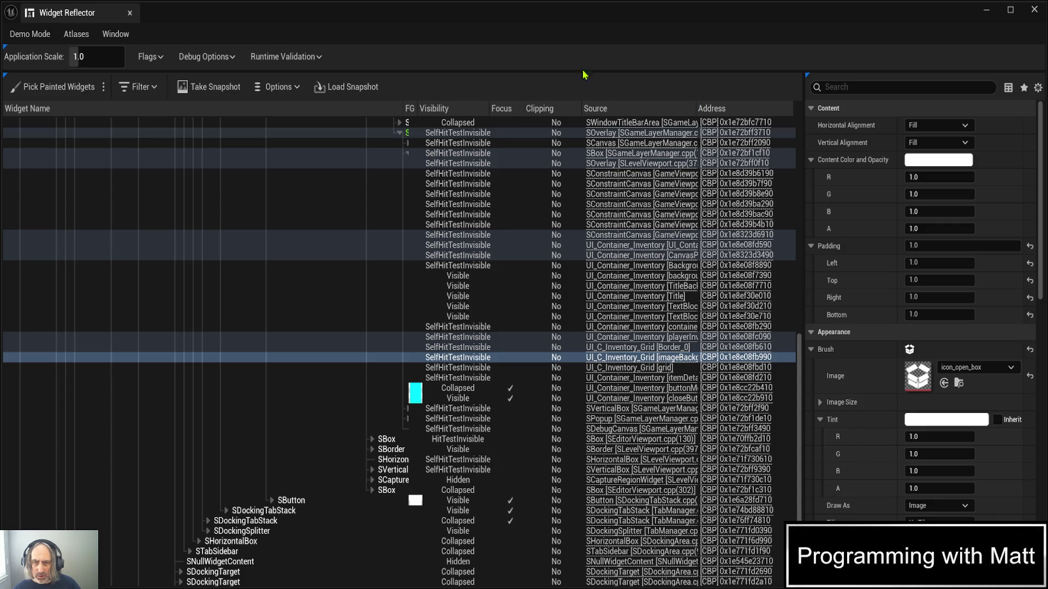
pyautogui.click(57, 86)
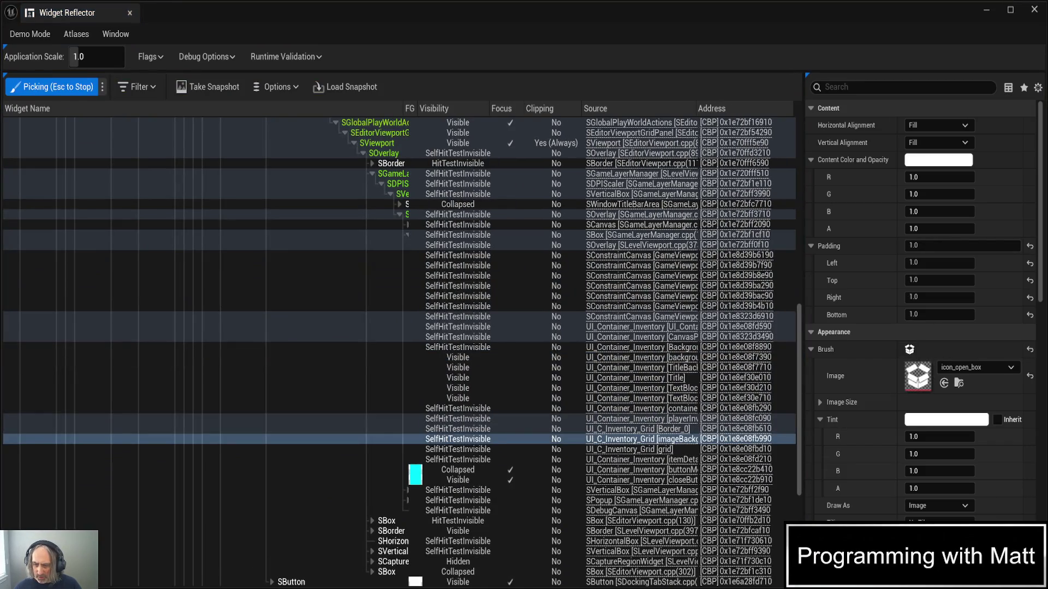
pyautogui.press('Escape')
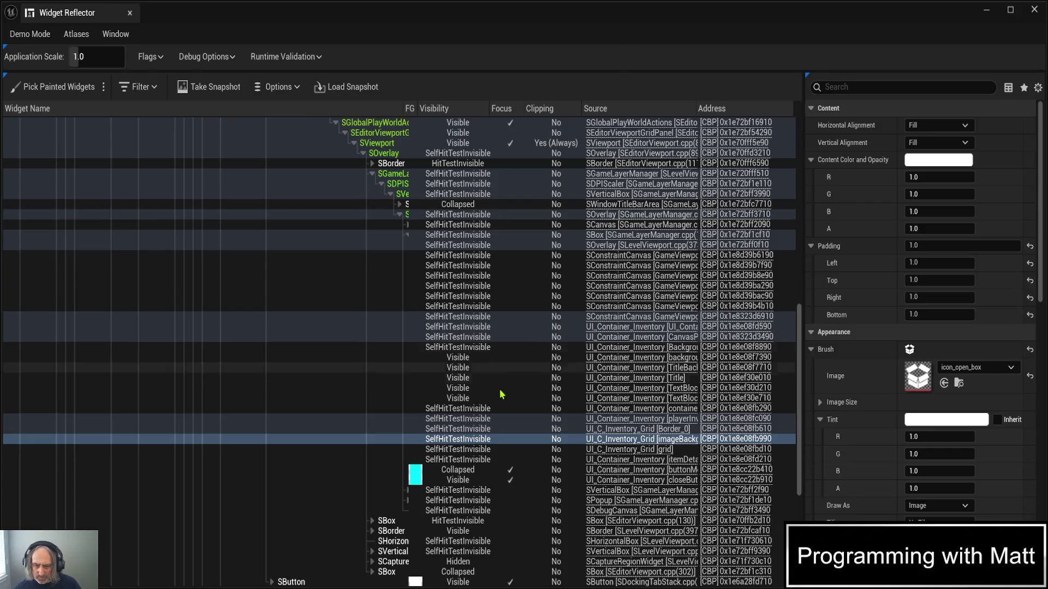
# Inspect the grid row, pick down to the imageBackground widget, and widen the Source column
pyautogui.click(487, 450)
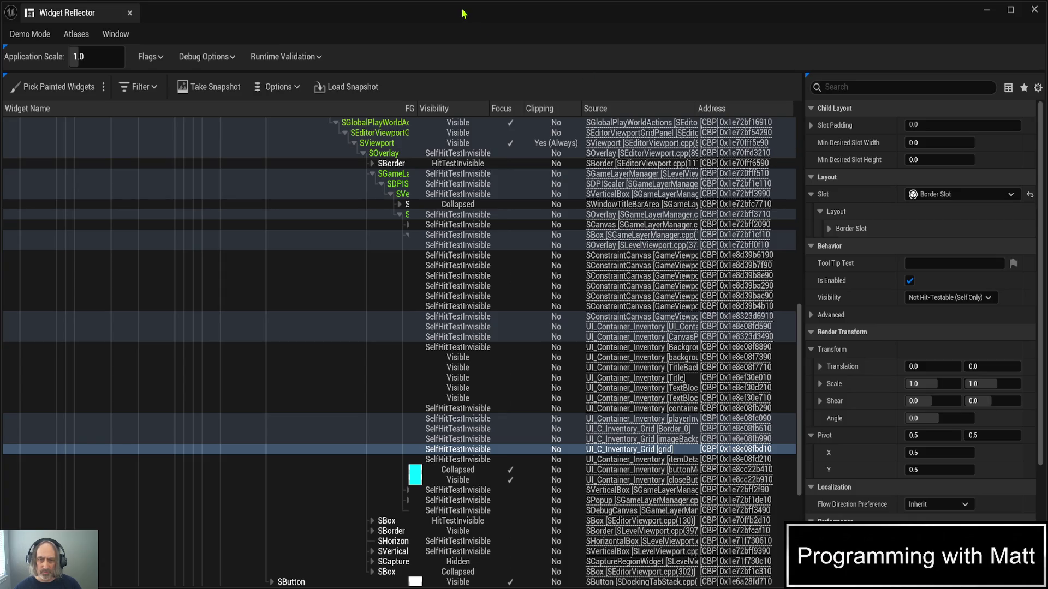
pyautogui.click(50, 89)
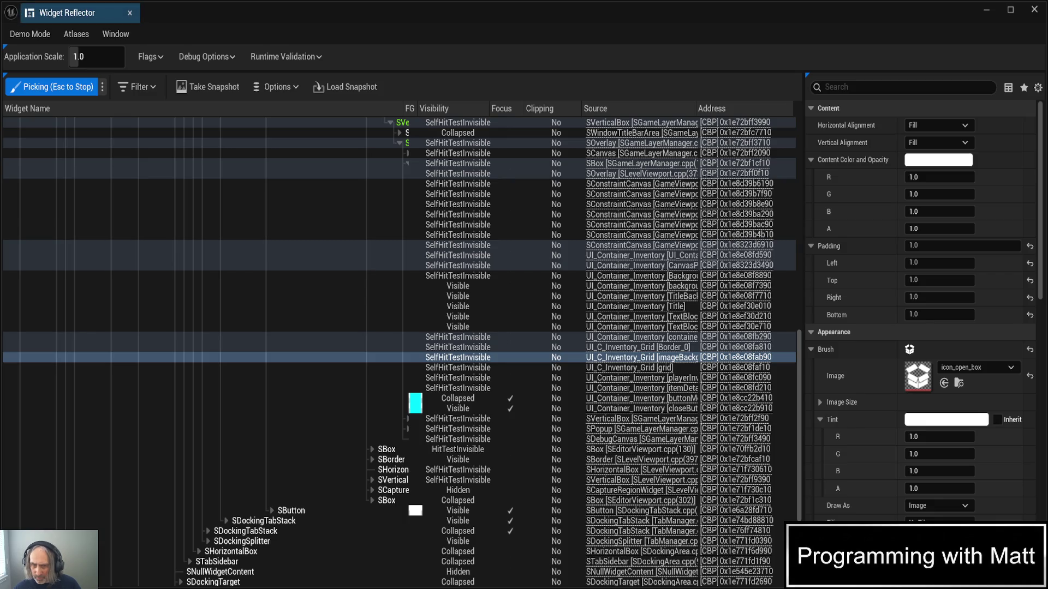
pyautogui.press('Escape')
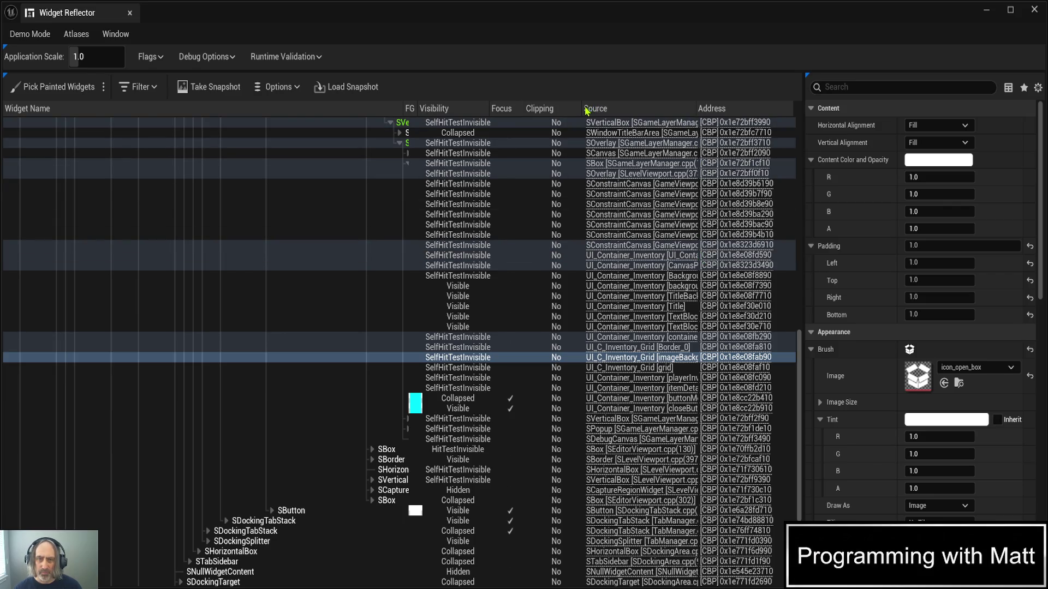
pyautogui.moveTo(582, 109); pyautogui.dragTo(544, 108)
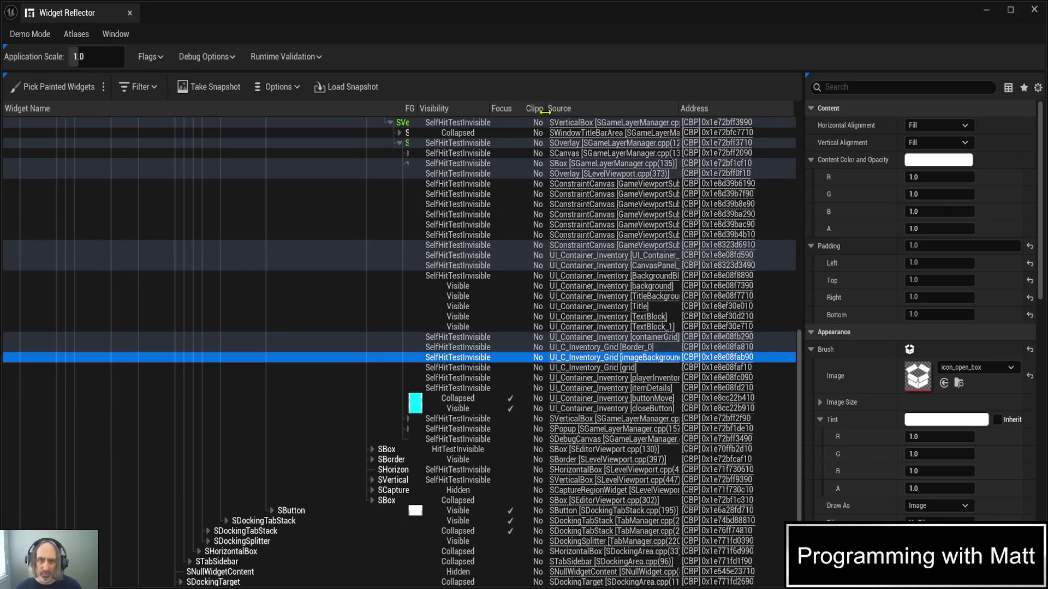
# Narrow the Widget Name column, pick painted widgets again, then close the container dialog
pyautogui.moveTo(404, 109); pyautogui.dragTo(257, 105)
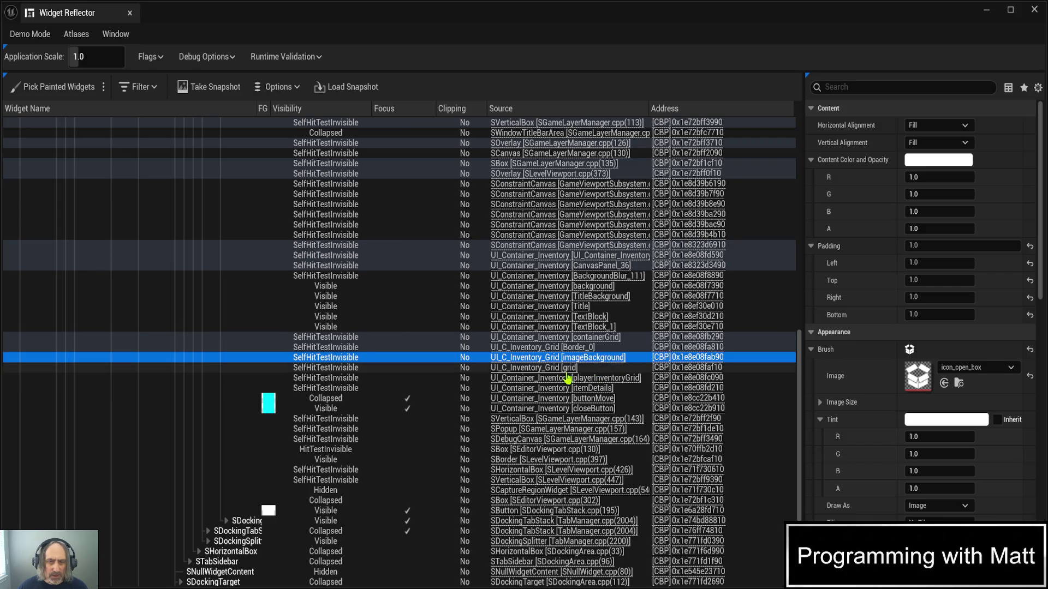
pyautogui.click(501, 34)
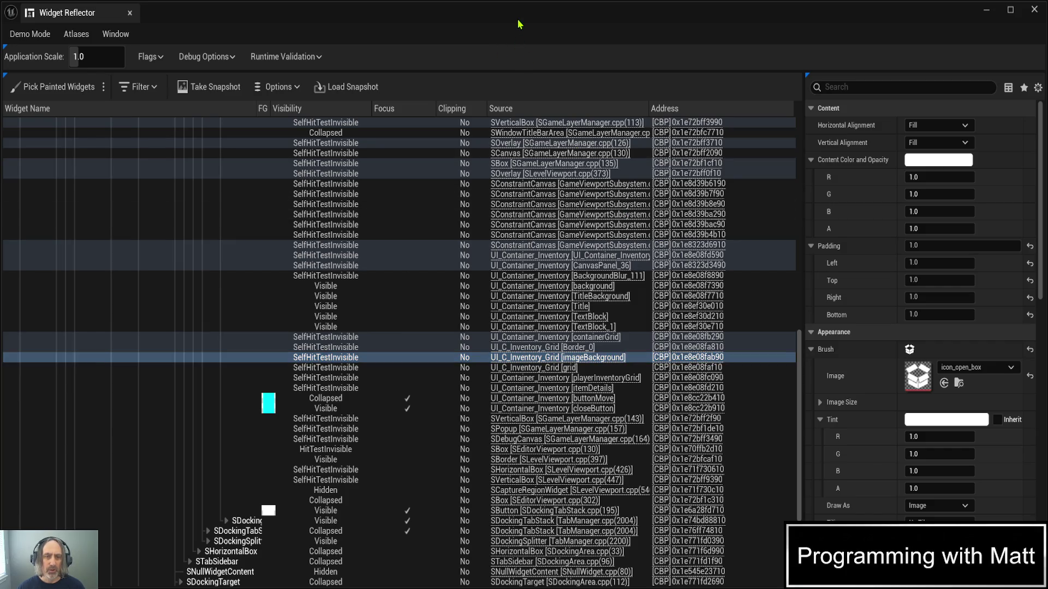
pyautogui.click(65, 87)
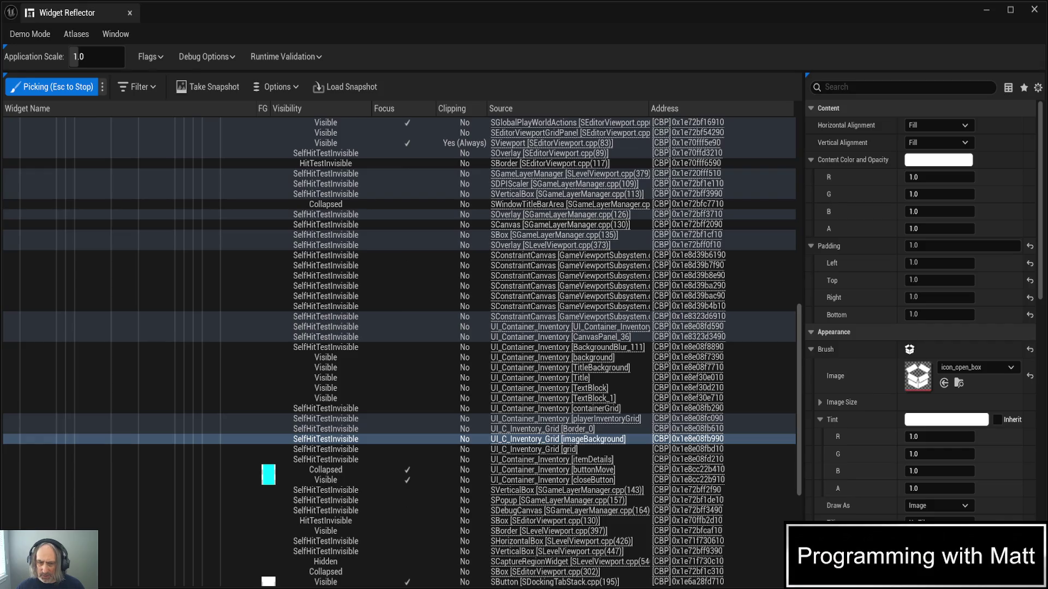
pyautogui.press('Escape')
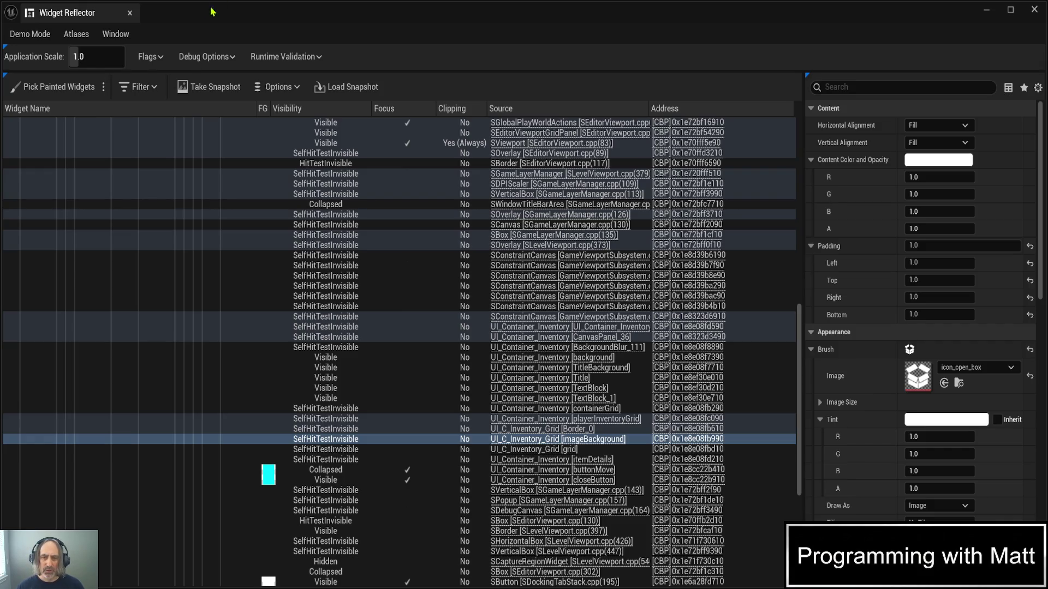
pyautogui.press('Escape')
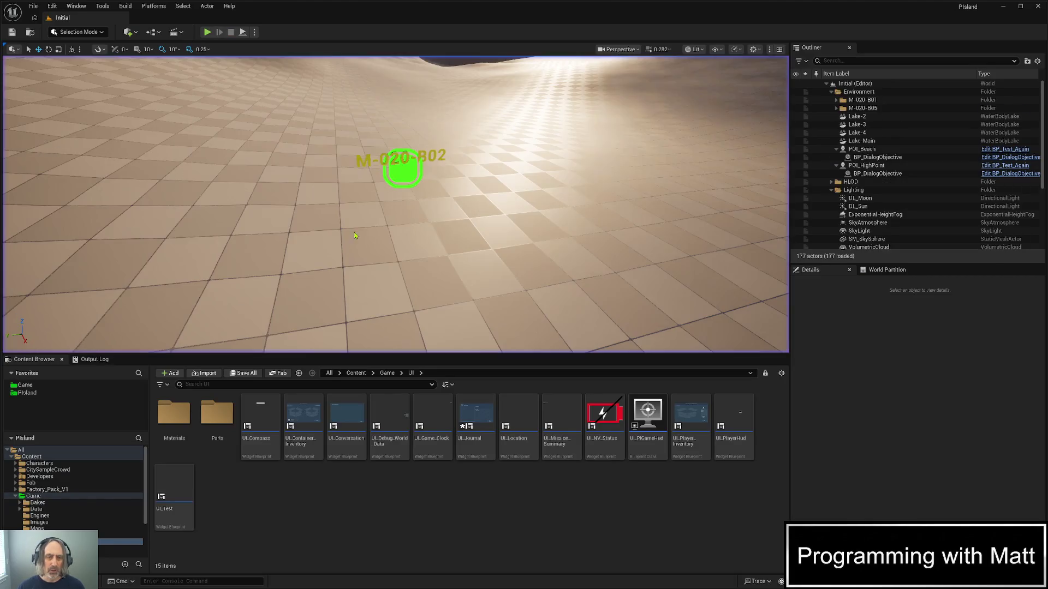
# Open the UI_Journal widget blueprint, save it, and close its tab
pyautogui.moveTo(475, 420)
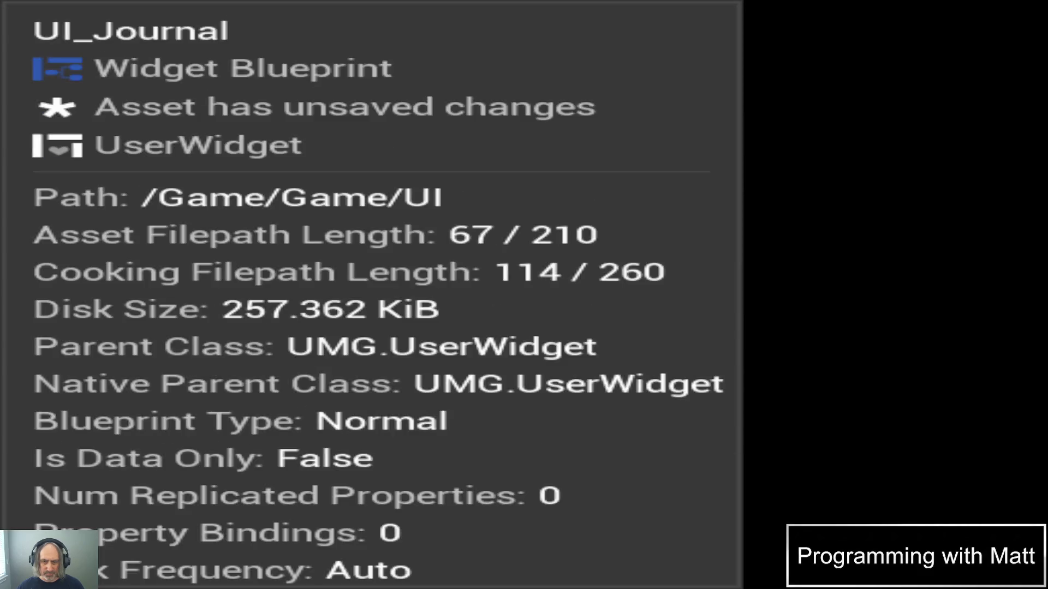
pyautogui.doubleClick(475, 420)
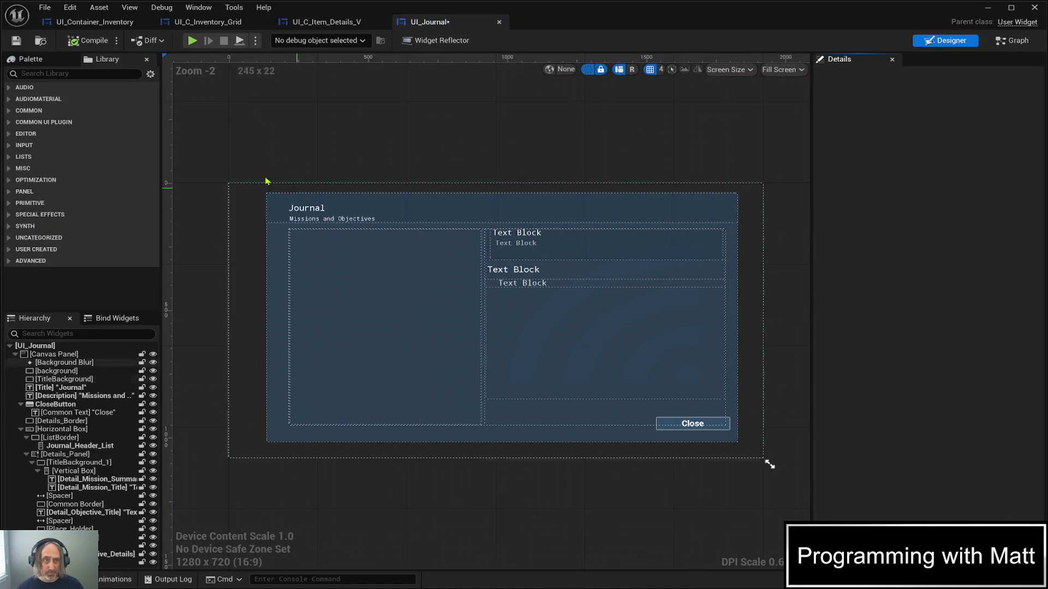
pyautogui.click(16, 40)
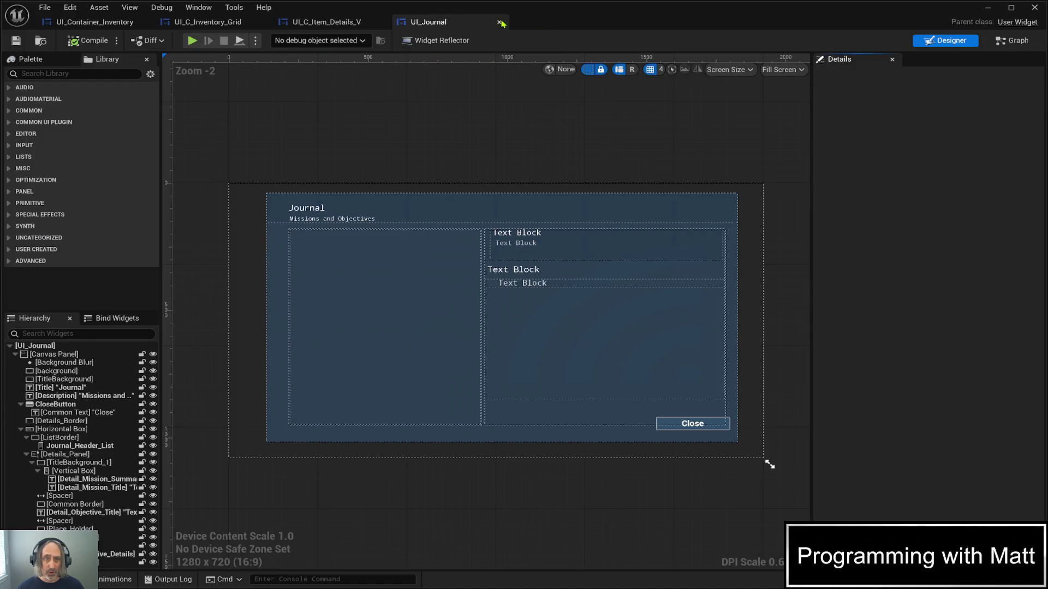
pyautogui.click(503, 22)
# Switch to UI_Container_Inventory and show its Designer layout
pyautogui.click(187, 22)
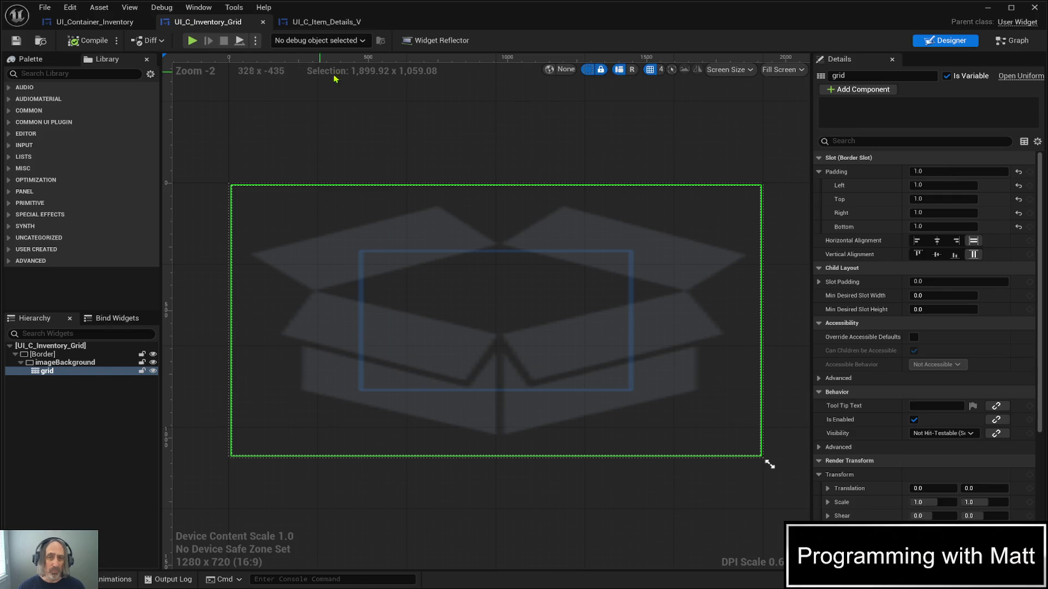
pyautogui.click(94, 24)
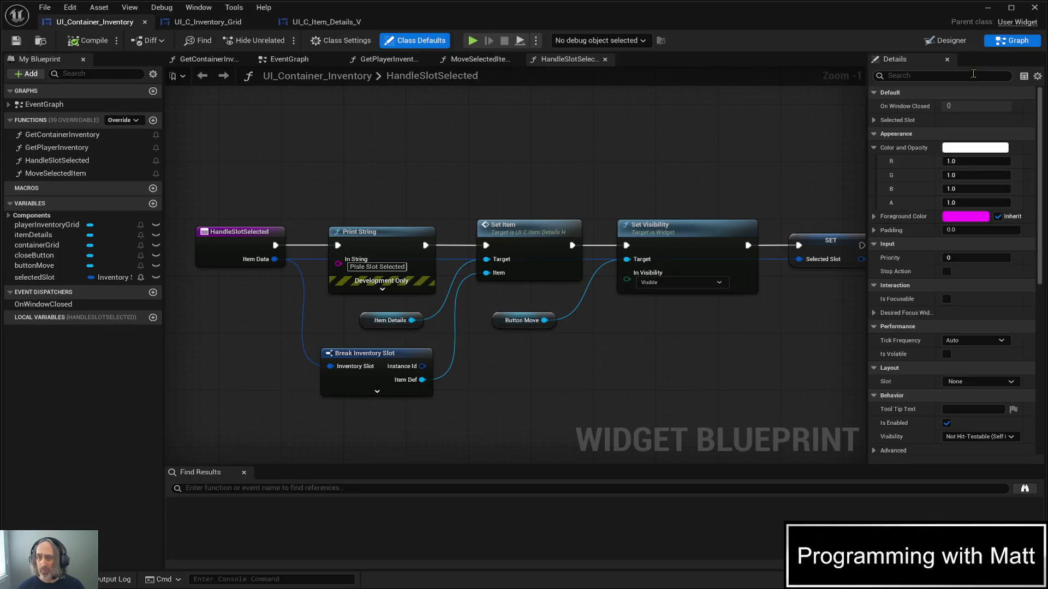
pyautogui.click(939, 41)
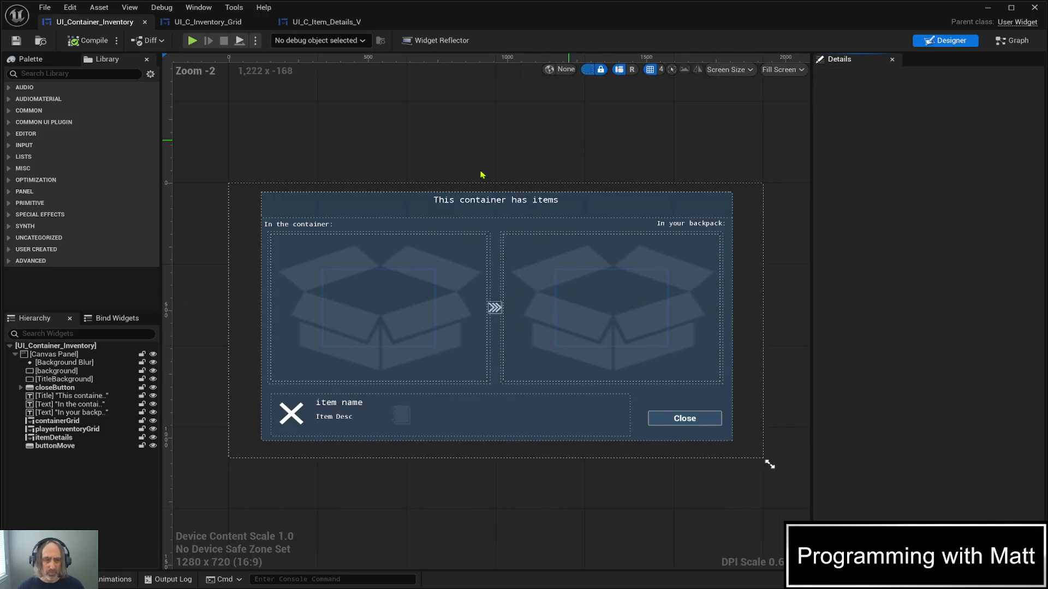
pyautogui.click(69, 431)
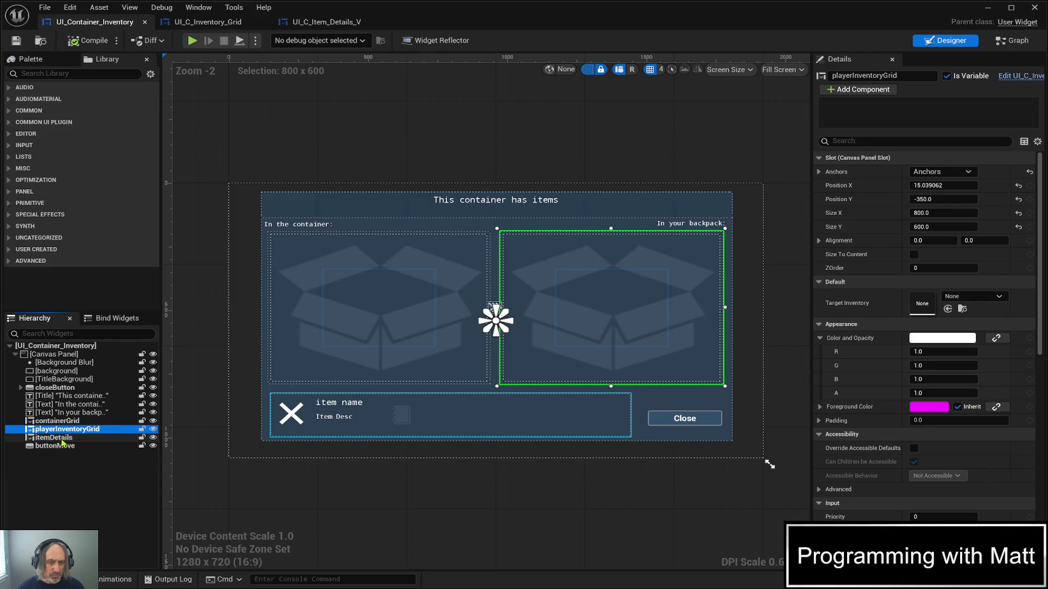
pyautogui.click(65, 439)
pyautogui.click(61, 437)
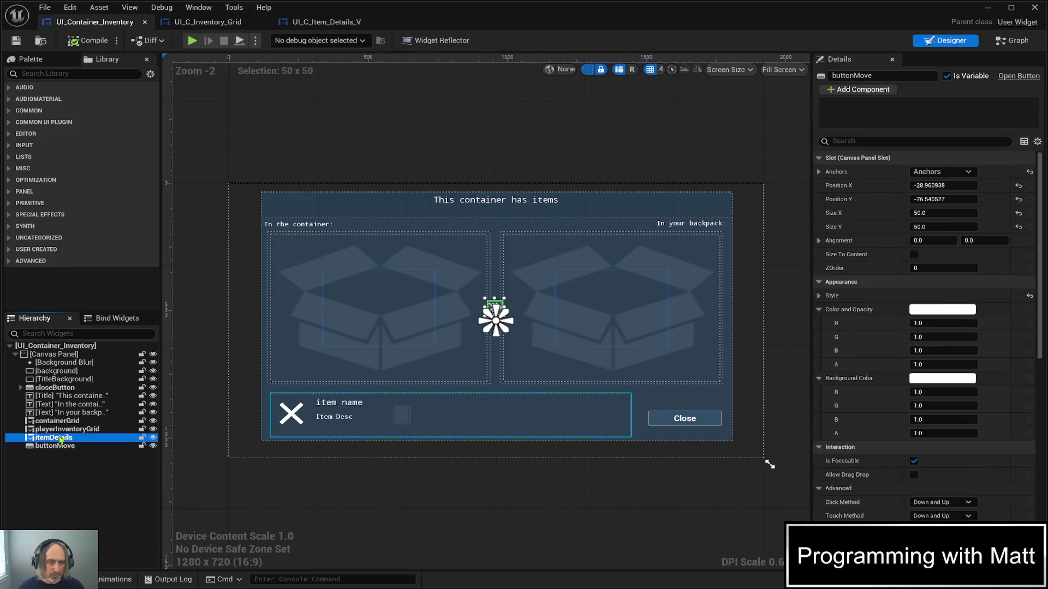
pyautogui.click(61, 429)
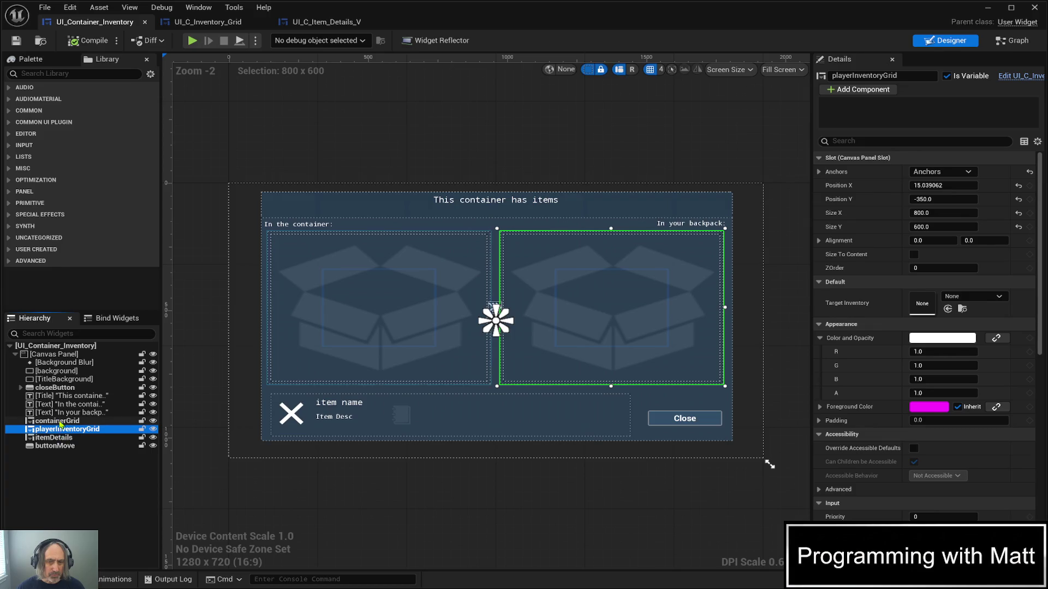
pyautogui.click(61, 422)
pyautogui.click(61, 430)
pyautogui.click(61, 421)
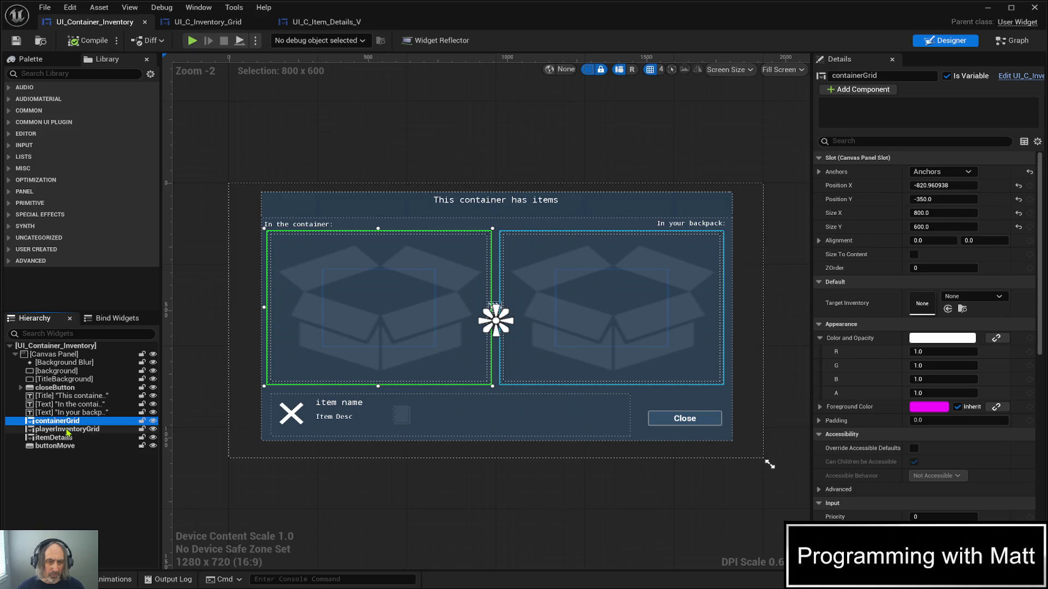
pyautogui.click(67, 431)
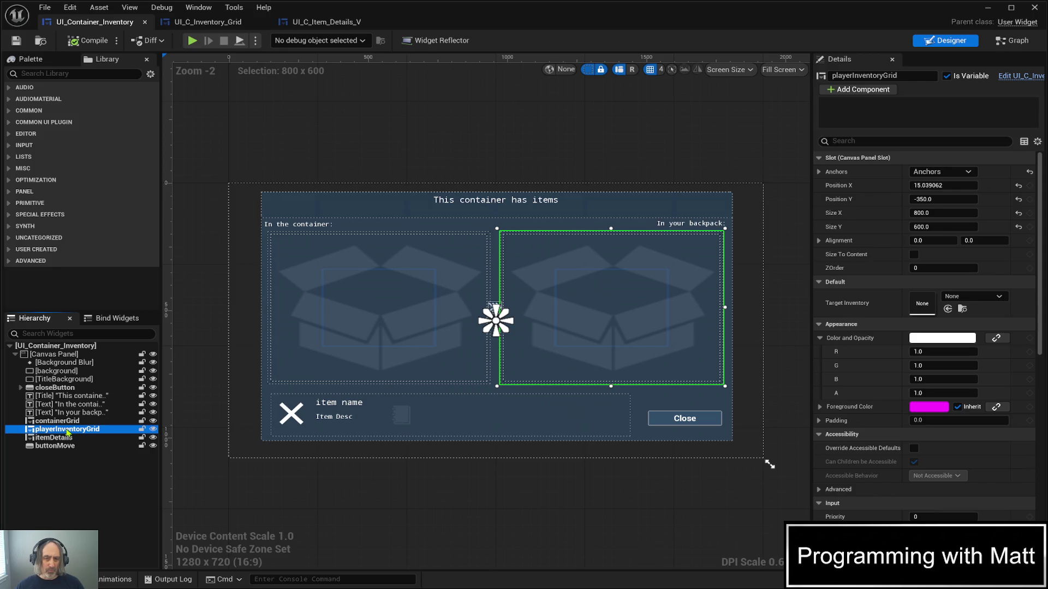
pyautogui.click(211, 500)
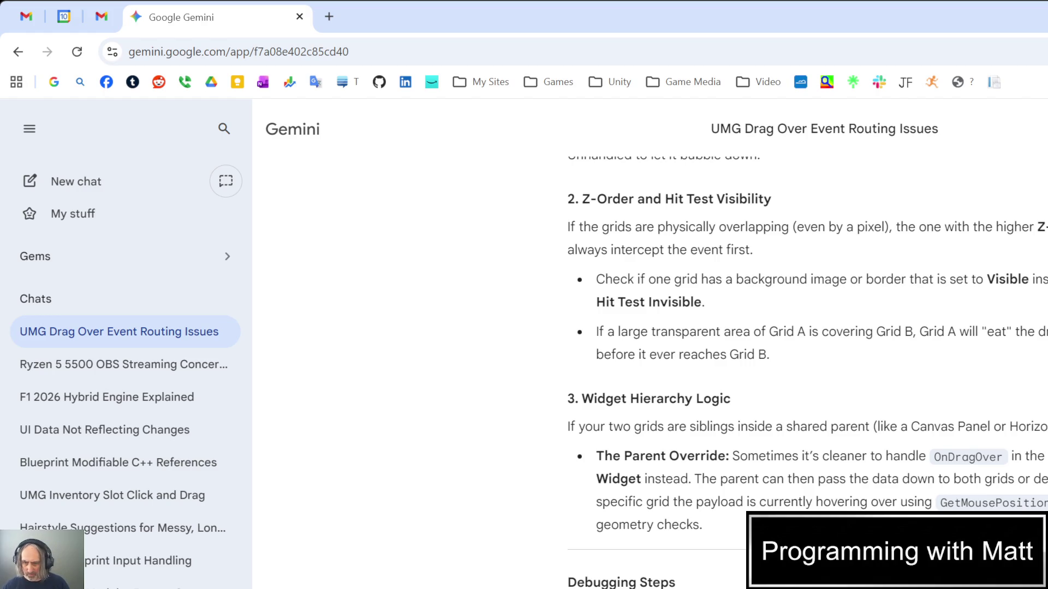
# Scroll the Gemini answer down to the Debugging Steps table recommending the Widget Reflector
pyautogui.scroll(-5, 808, 343)
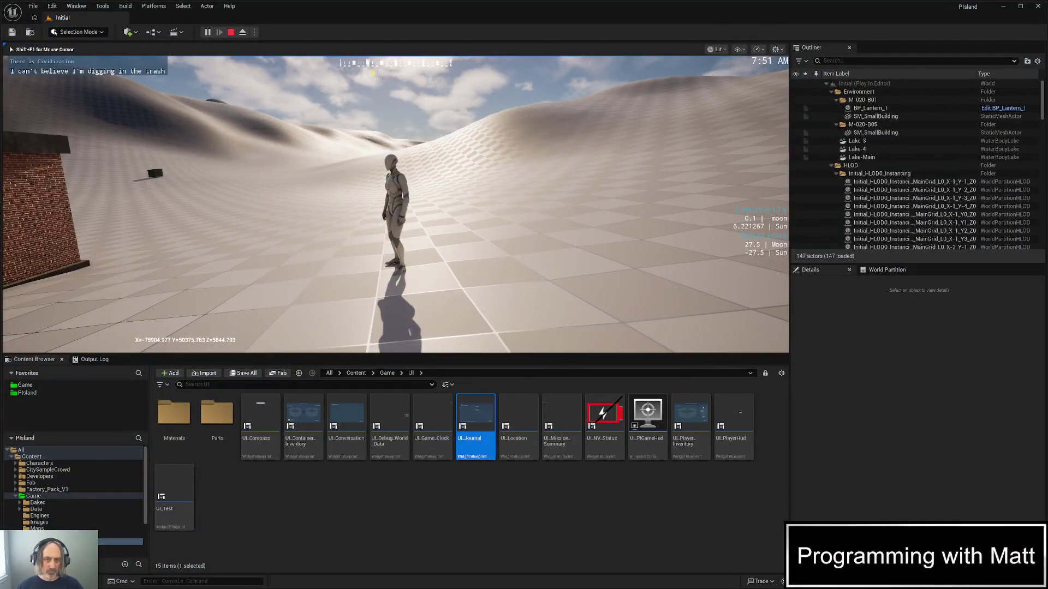
# Run to the dumpster, open it with E, and minimize the editor to reveal the Widget Reflector
pyautogui.press('w')
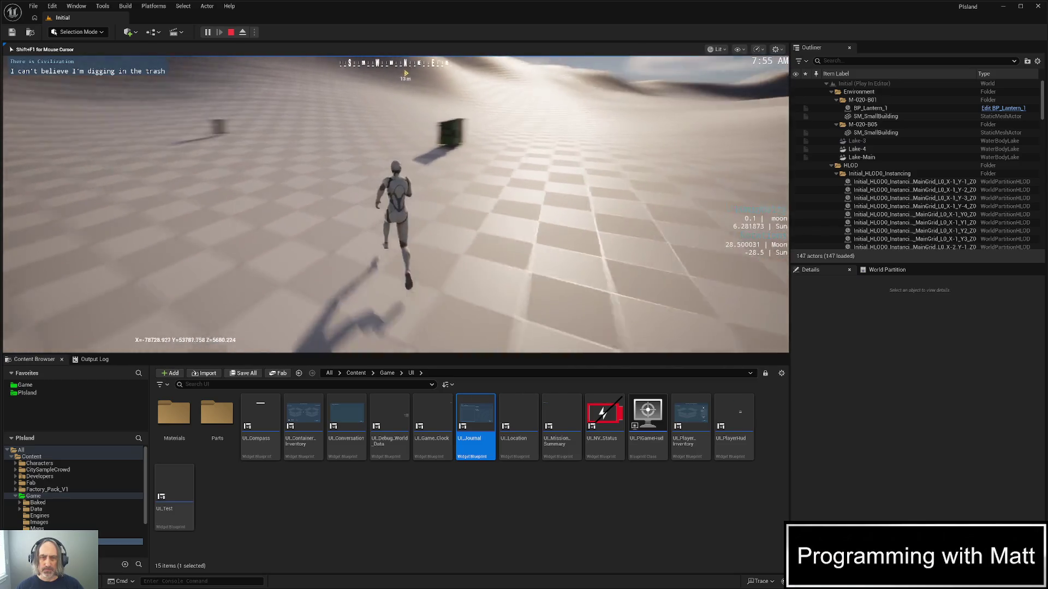
pyautogui.press('e')
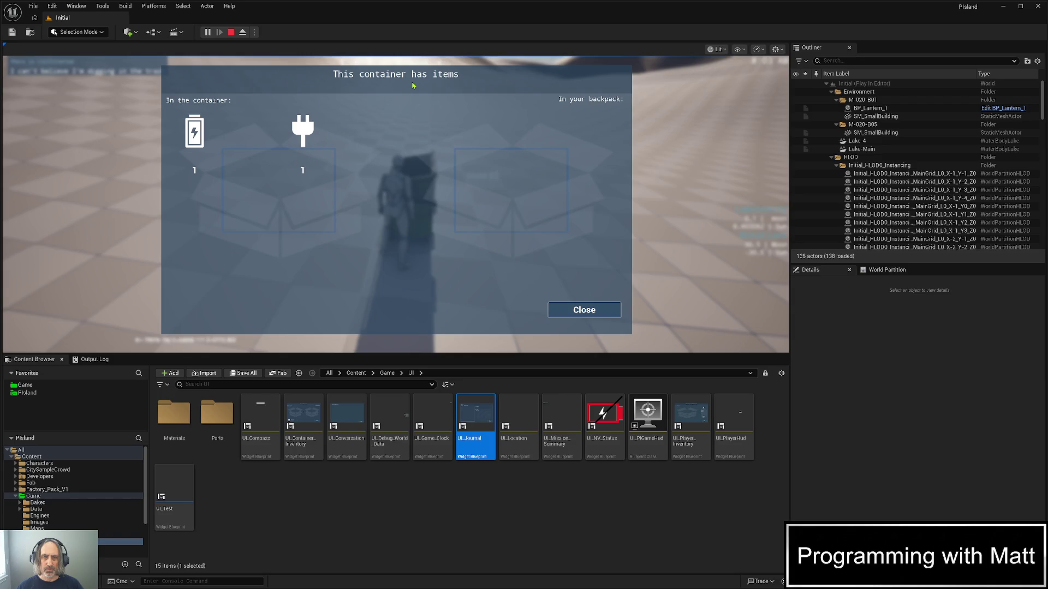
pyautogui.hotkey('alt', 'Tab')
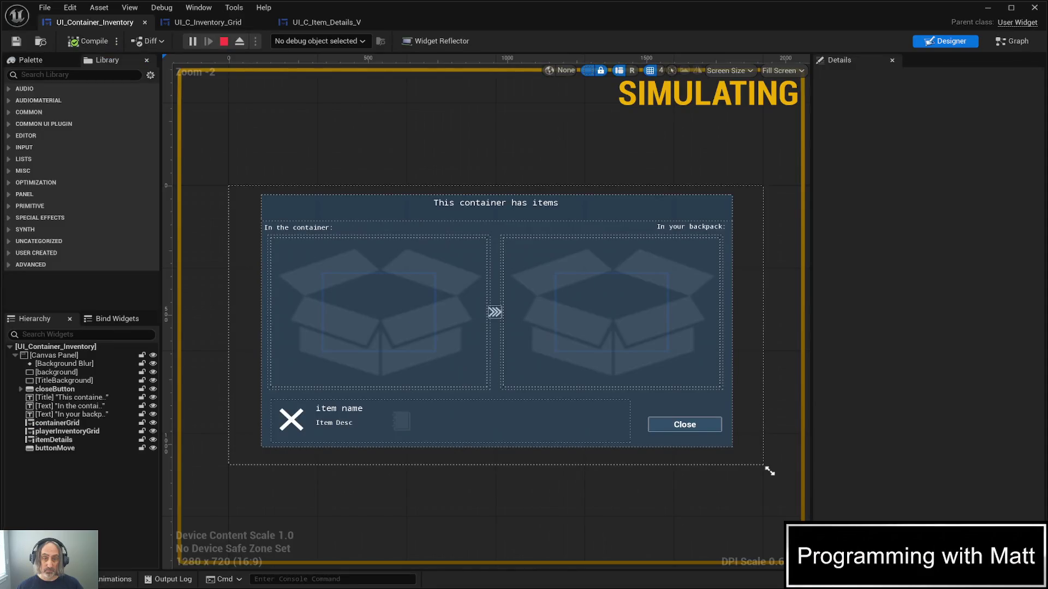
pyautogui.click(989, 9)
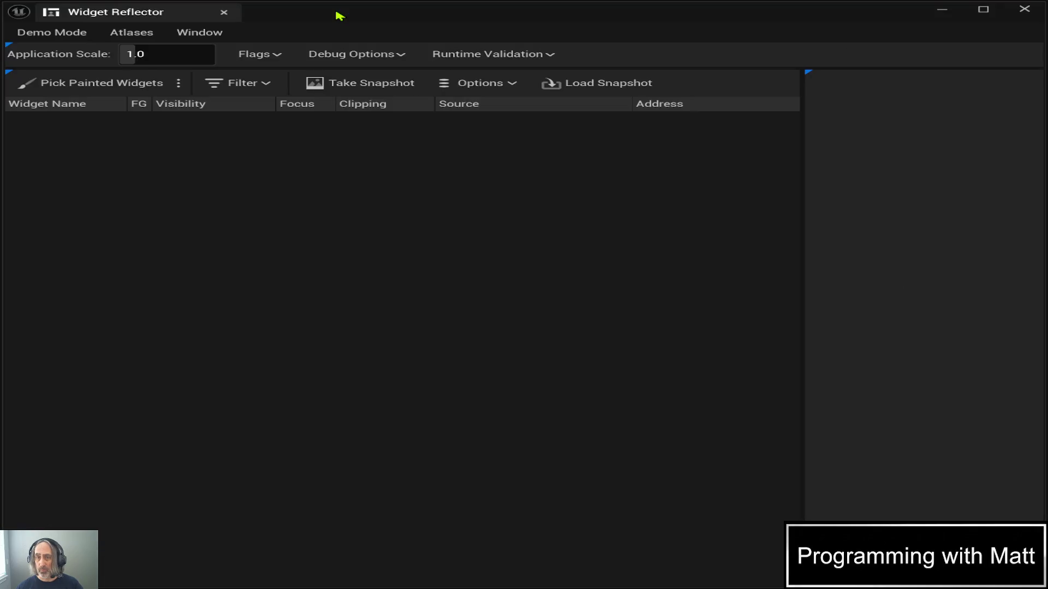
# Capture the UI_Container_Inventory widget tree down to closeButton, then minimize the reflector
pyautogui.click(64, 92)
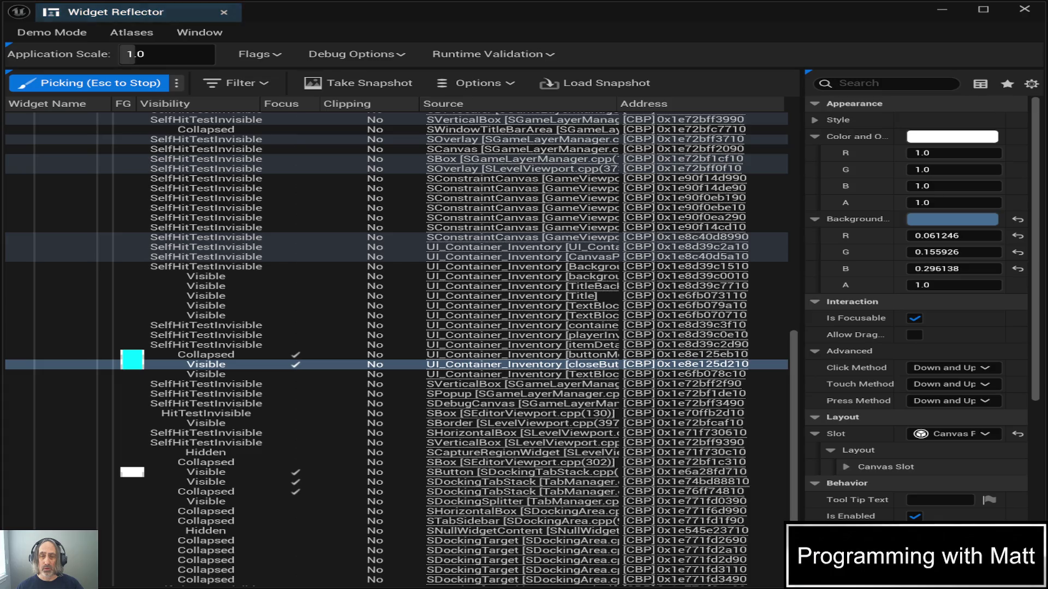
pyautogui.press('Escape')
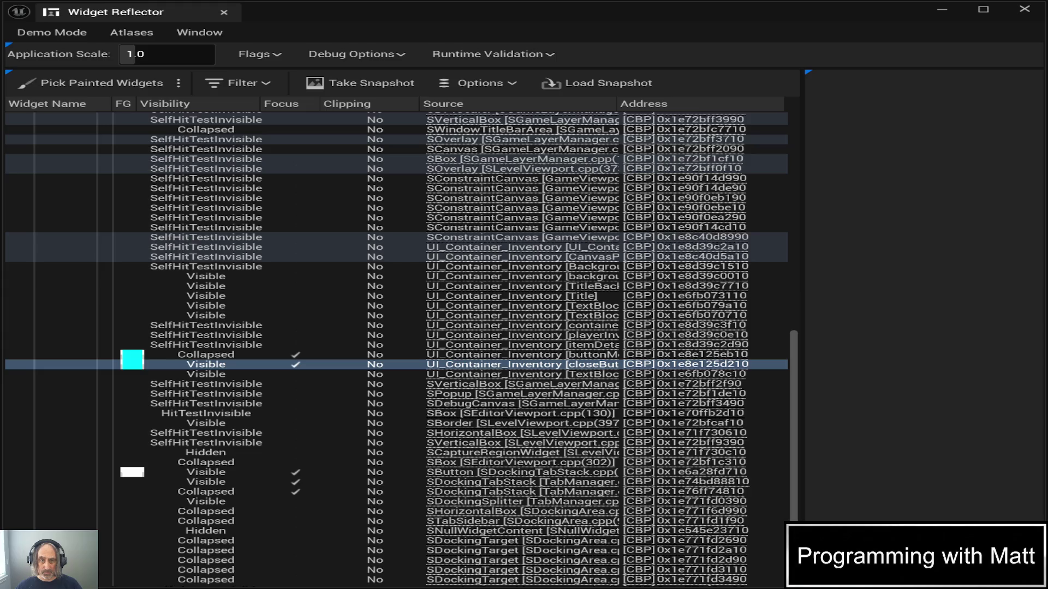
pyautogui.click(943, 10)
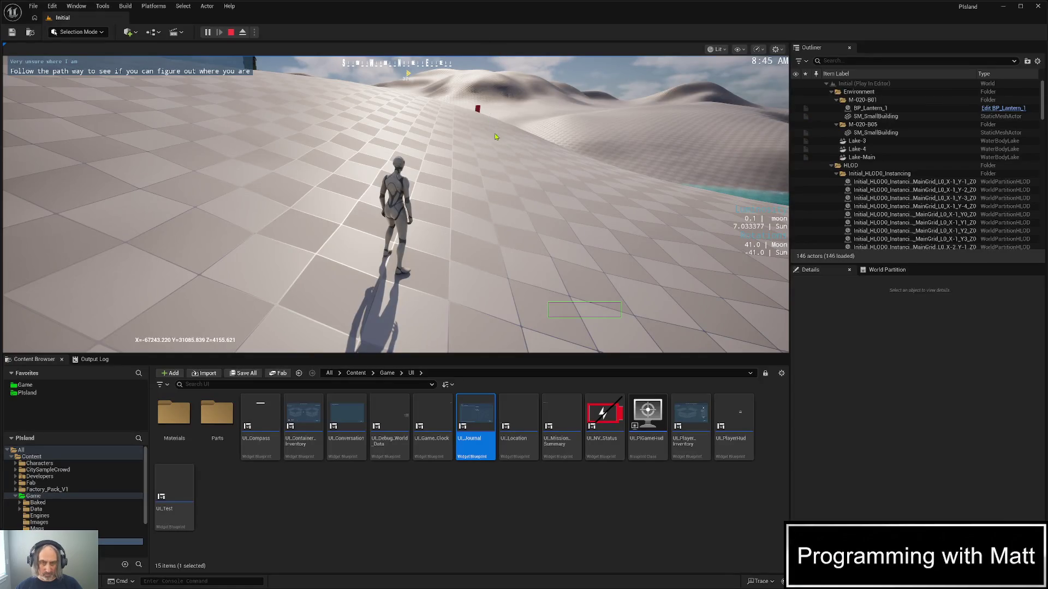
# Run the character up the hill to the person by the brick building
pyautogui.click(483, 109)
pyautogui.press('w')
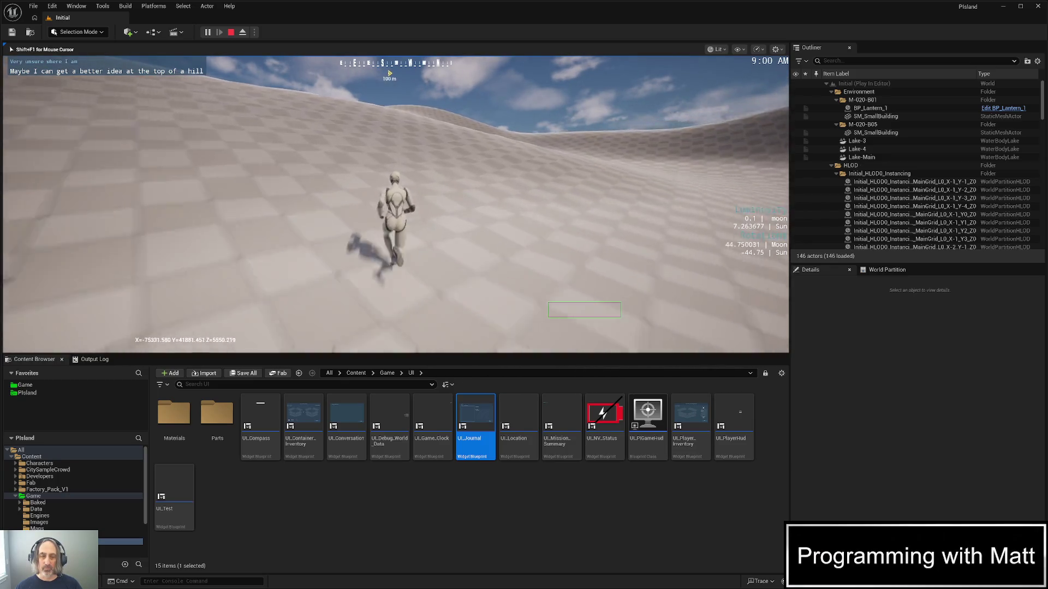
pyautogui.press('w')
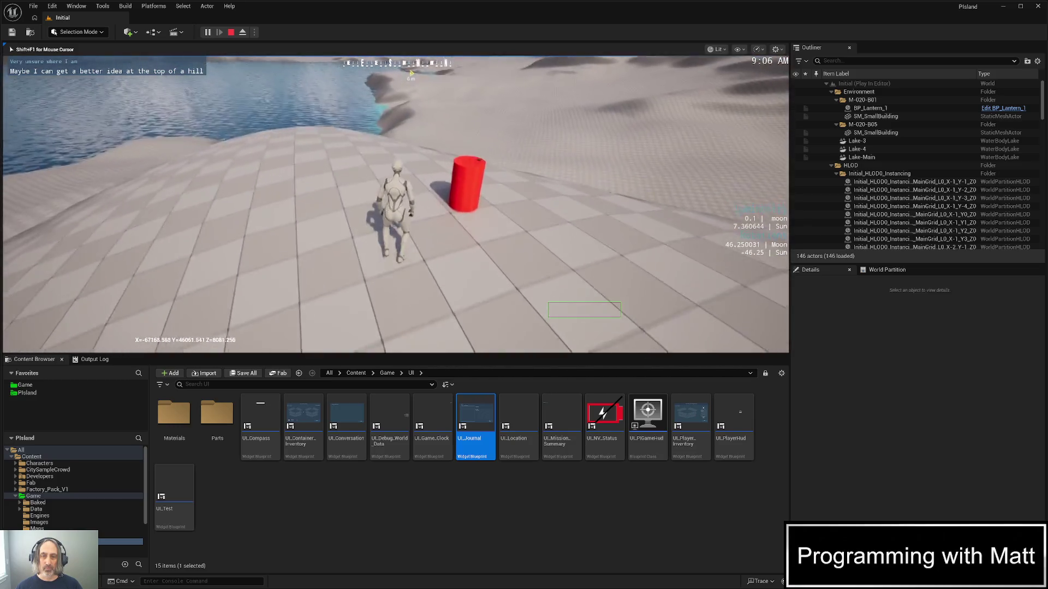
pyautogui.press('w')
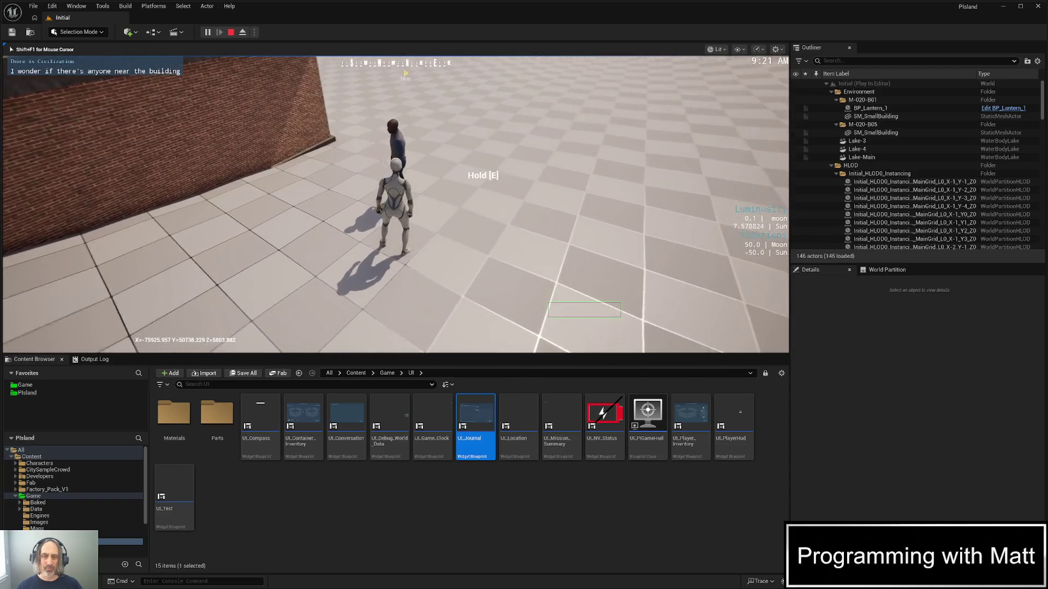
# Talk to the person, skip through the dialog, then run to the trash container
pyautogui.press('e')
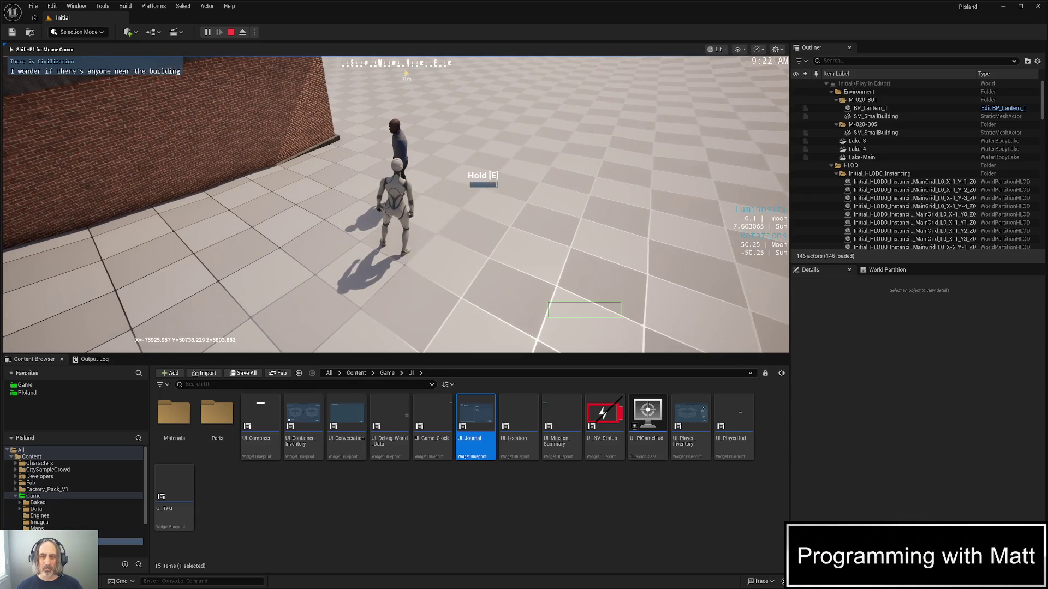
pyautogui.press('1')
pyautogui.press('1')
pyautogui.press('1')
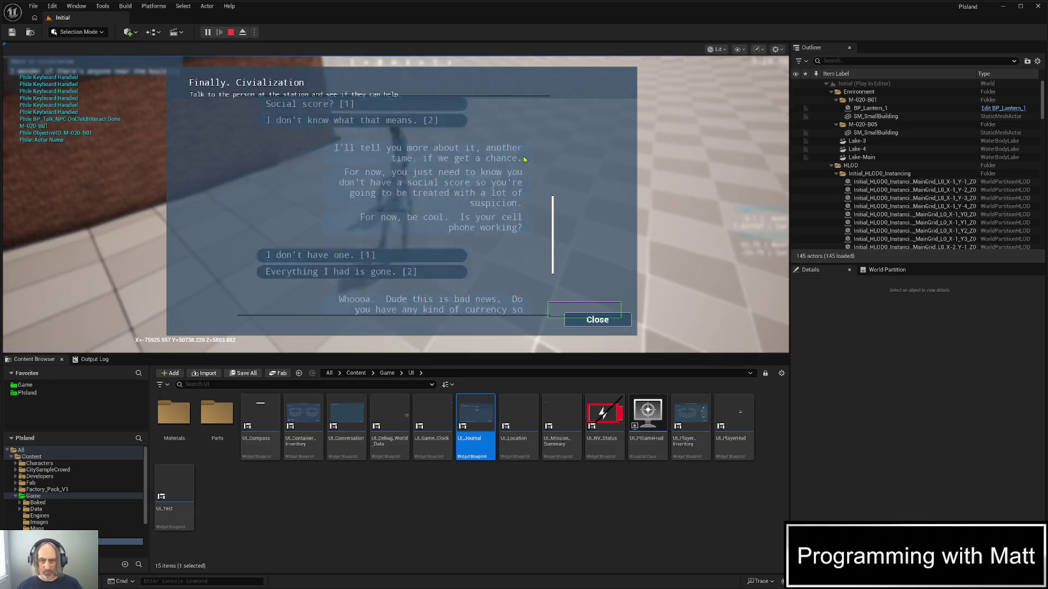
pyautogui.press('1')
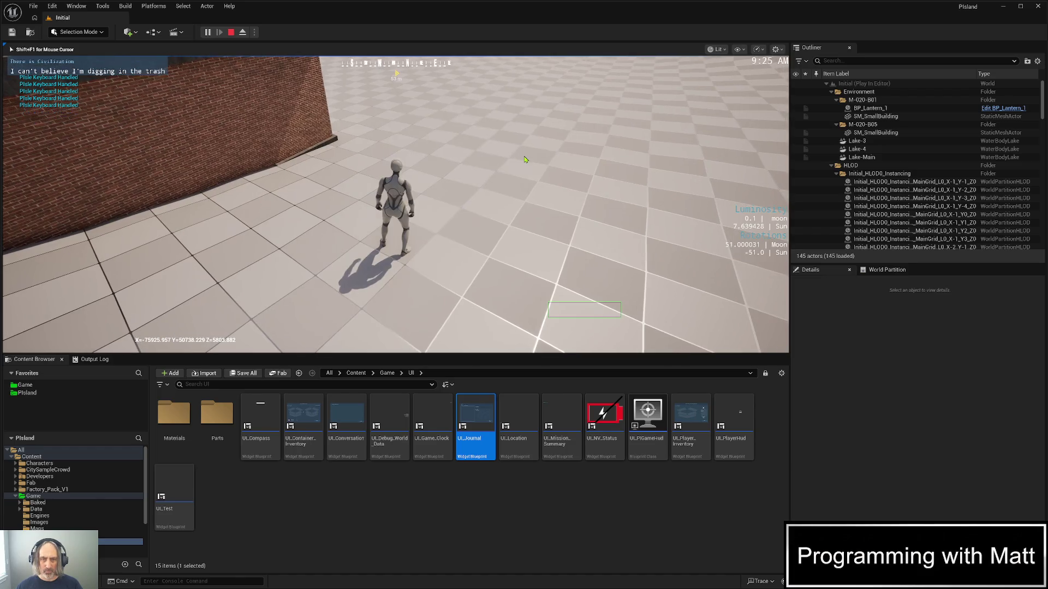
pyautogui.press('w')
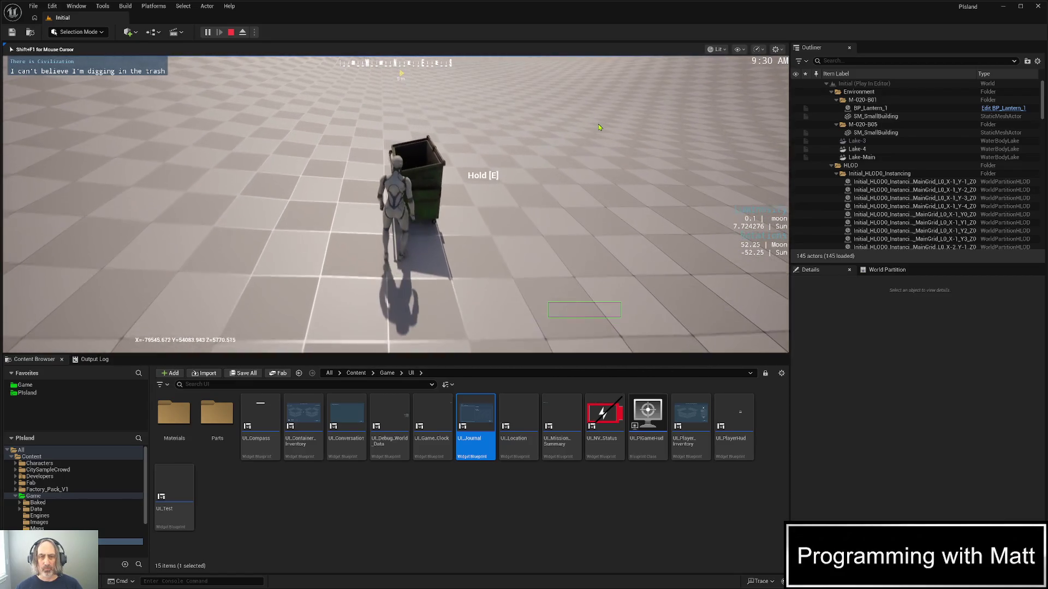
# Open the dumpster, drag the plug toward the backpack grid, and select the journal item
pyautogui.press('e')
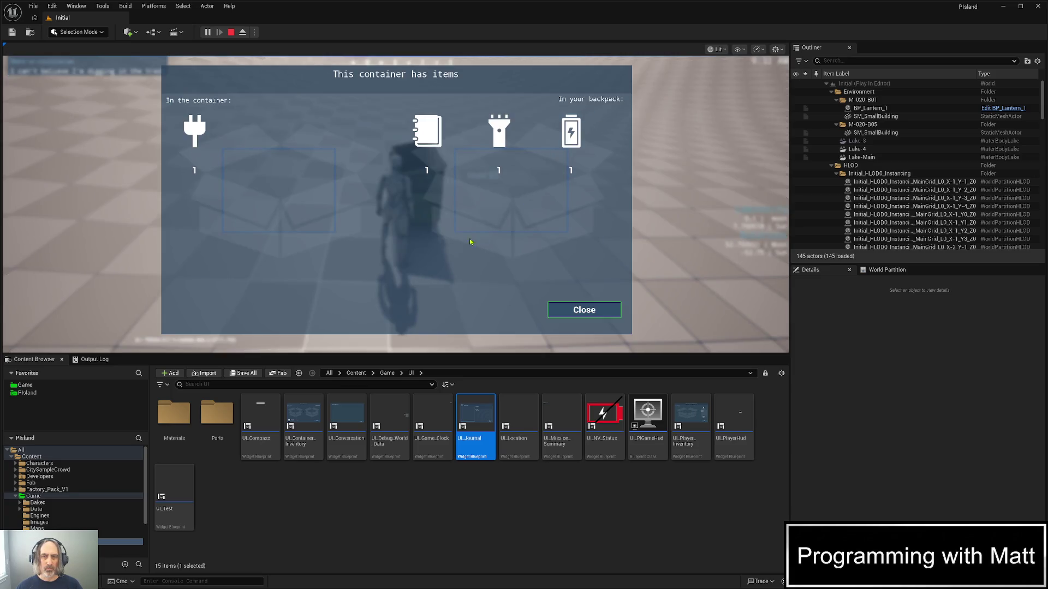
pyautogui.moveTo(189, 124)
pyautogui.mouseDown()
pyautogui.moveTo(213, 156)
pyautogui.moveTo(366, 206)
pyautogui.moveTo(527, 204)
pyautogui.moveTo(423, 167)
pyautogui.moveTo(492, 230)
pyautogui.moveTo(475, 254)
pyautogui.moveTo(472, 141)
pyautogui.moveTo(473, 163)
pyautogui.moveTo(441, 164)
pyautogui.moveTo(405, 249)
pyautogui.moveTo(369, 256)
pyautogui.moveTo(277, 181)
pyautogui.moveTo(208, 159)
pyautogui.moveTo(408, 241)
pyautogui.moveTo(397, 211)
pyautogui.moveTo(373, 265)
pyautogui.moveTo(381, 253)
pyautogui.mouseUp()
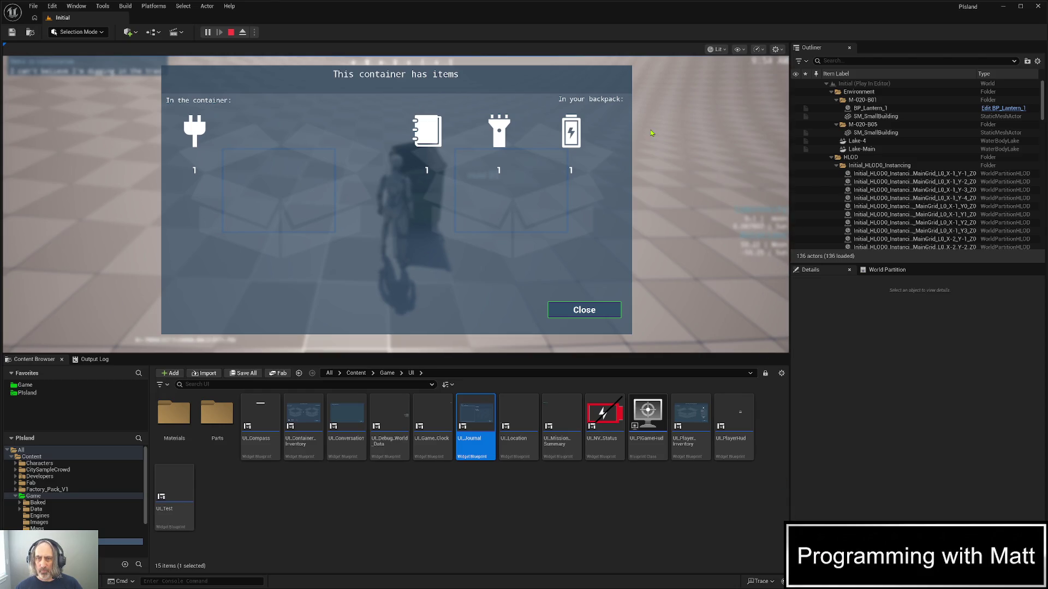
pyautogui.click(528, 170)
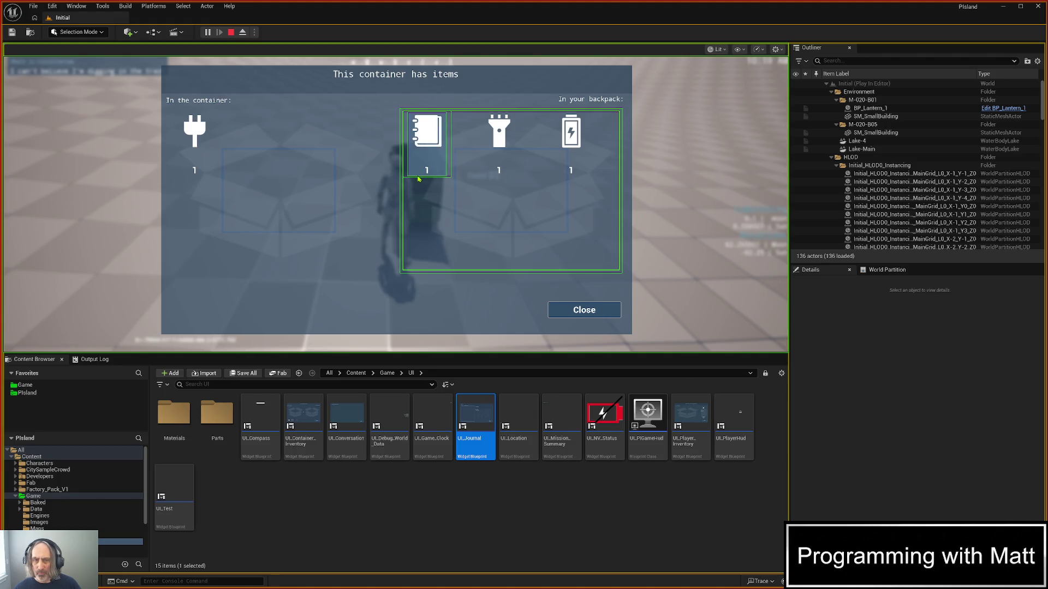
pyautogui.click(418, 179)
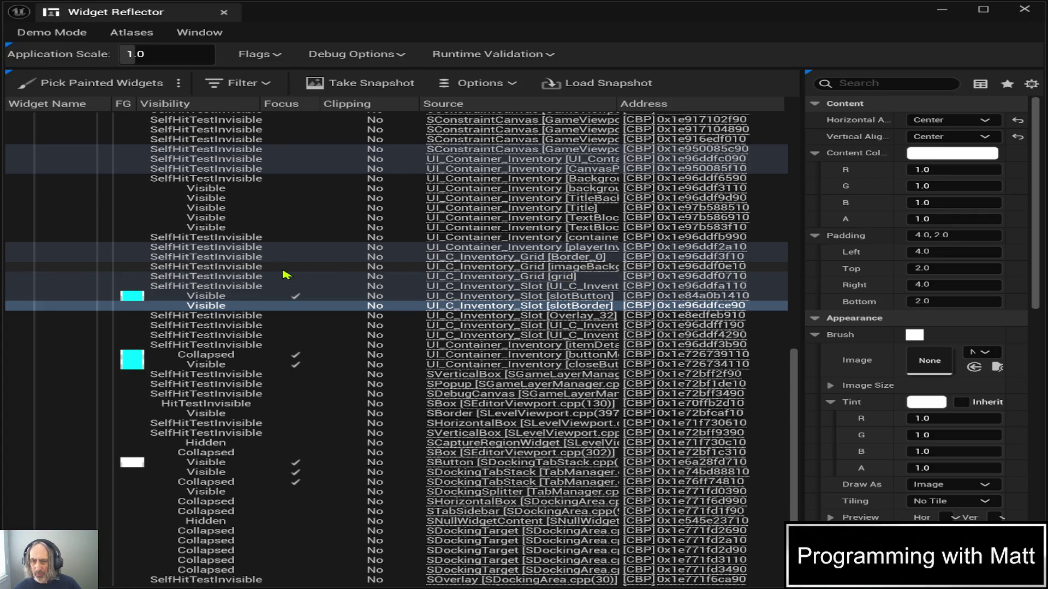
pyautogui.click(375, 275)
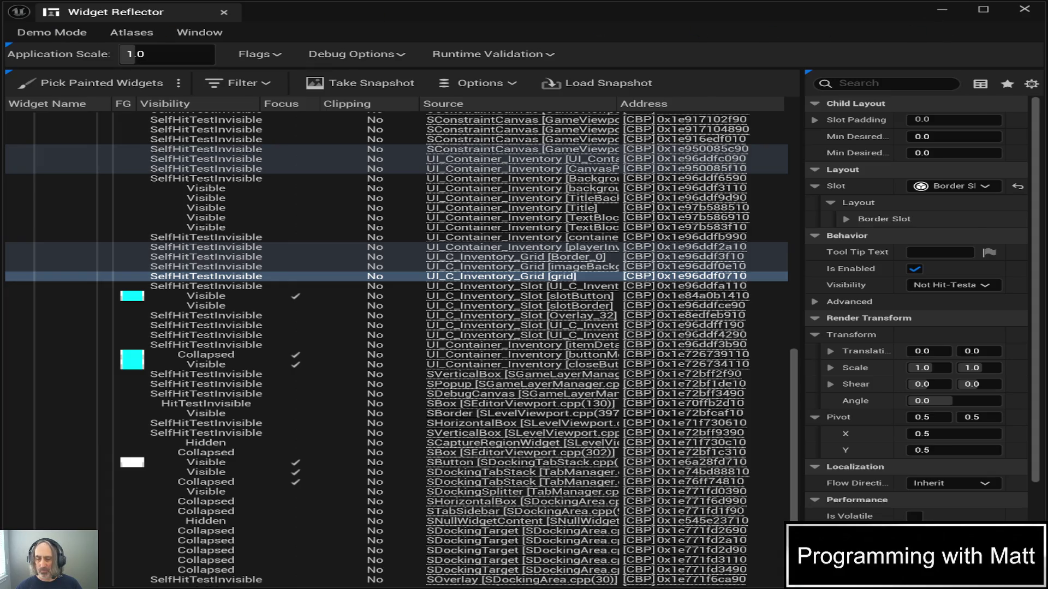
pyautogui.click(942, 9)
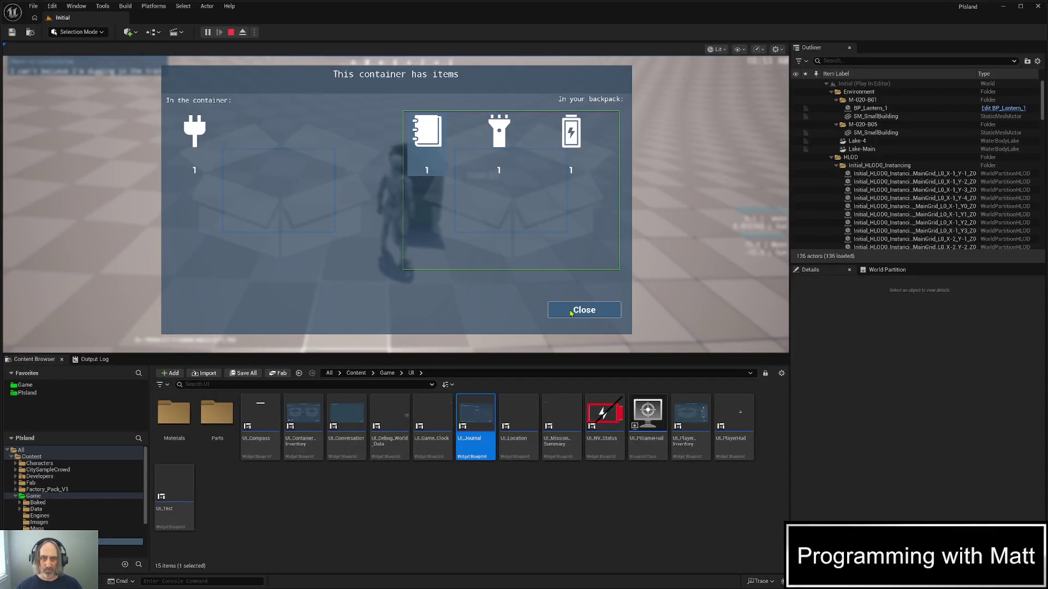
# Close the container panel, end the play session, and bring up the Gemini drag-over chat
pyautogui.click(572, 312)
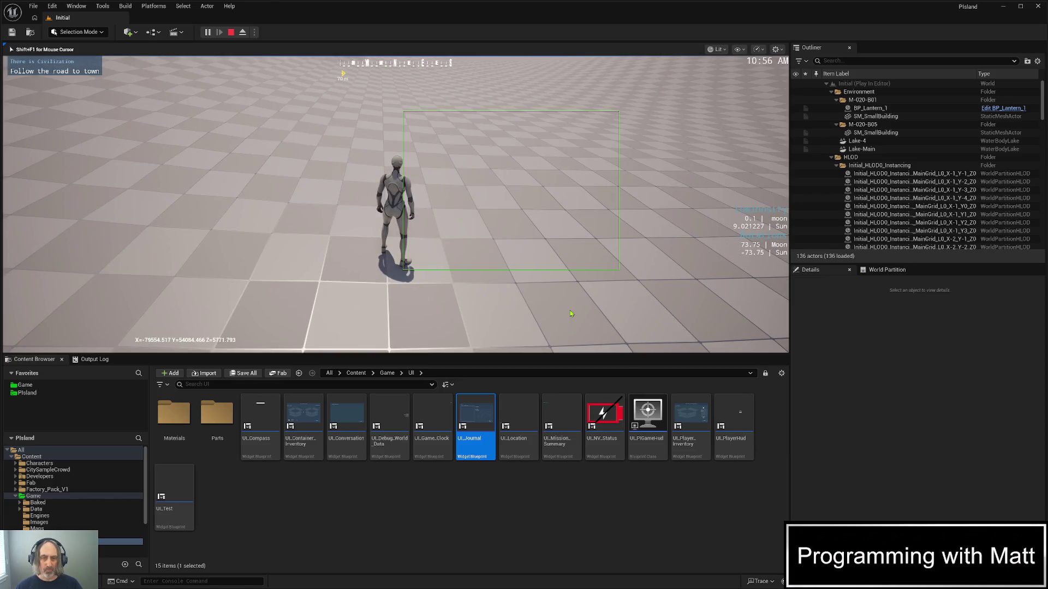
pyautogui.press('Escape')
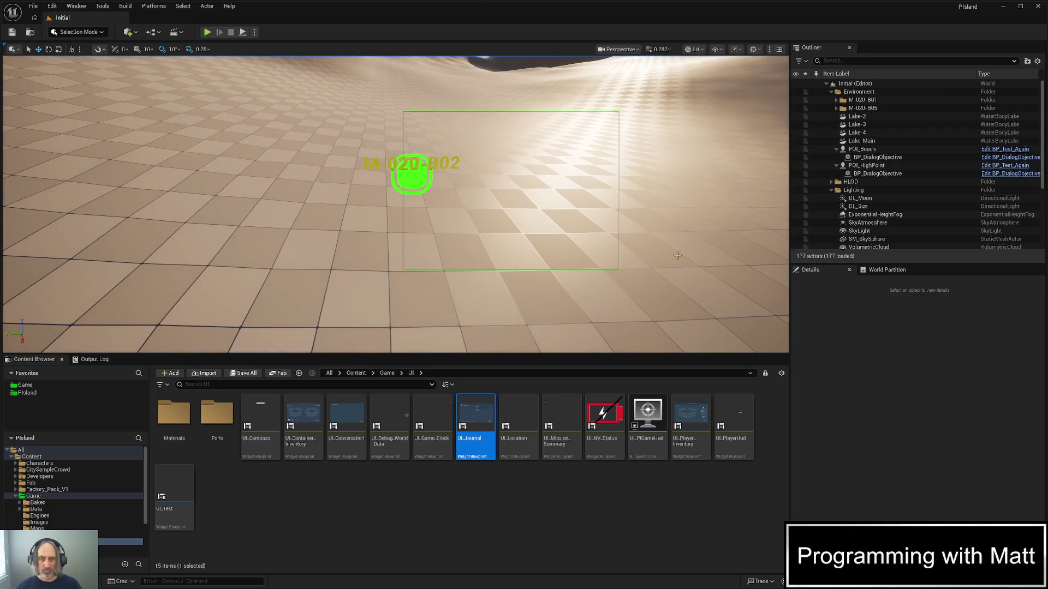
pyautogui.click(677, 255)
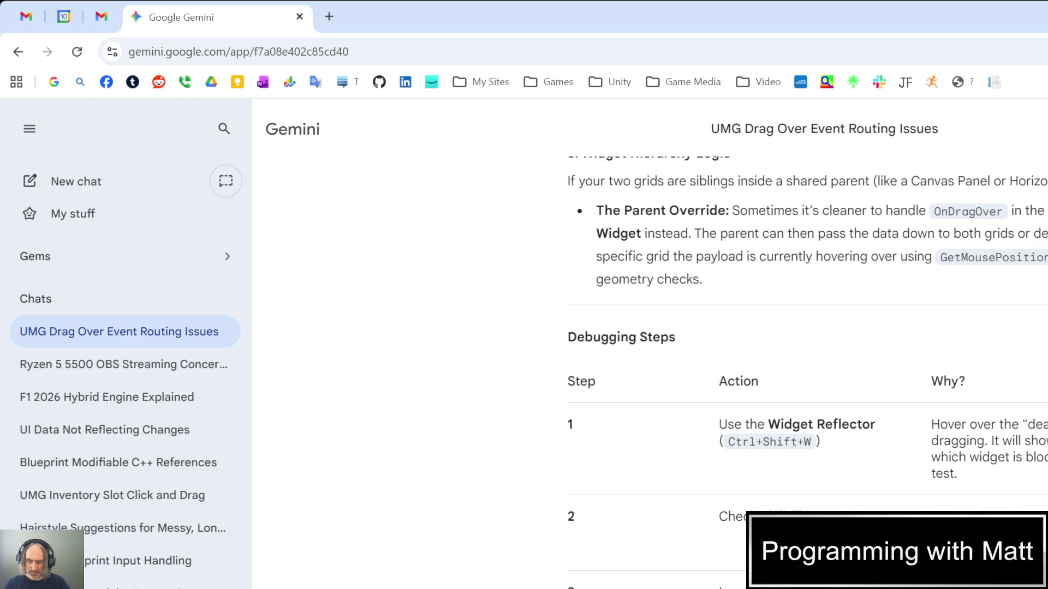
# Send the screenshot question to Gemini, read its reply blaming On Drag Over's unchecked return value
pyautogui.press('Return')
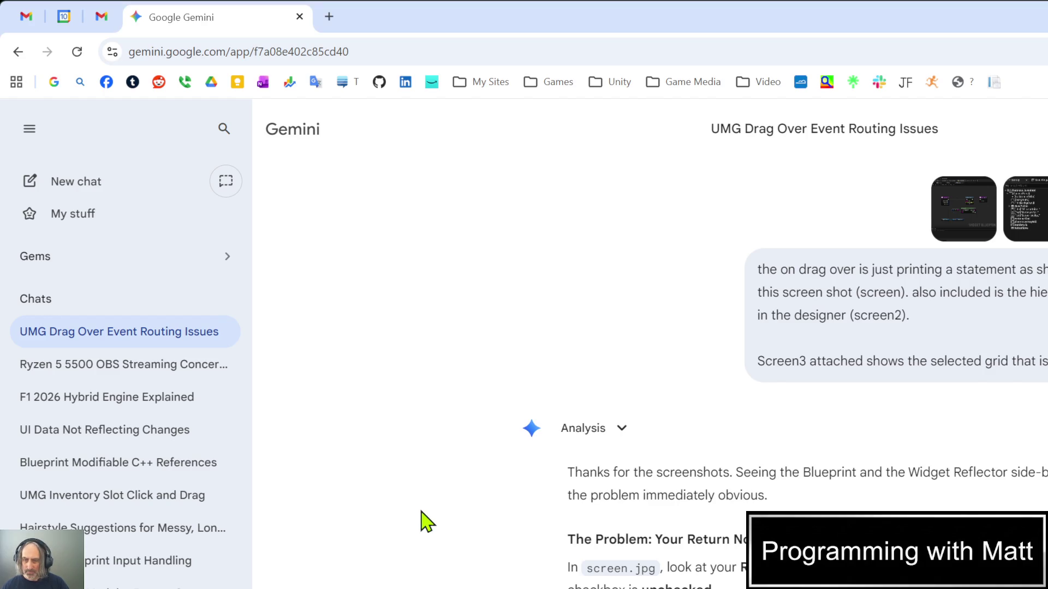
pyautogui.scroll(-2, 423, 521)
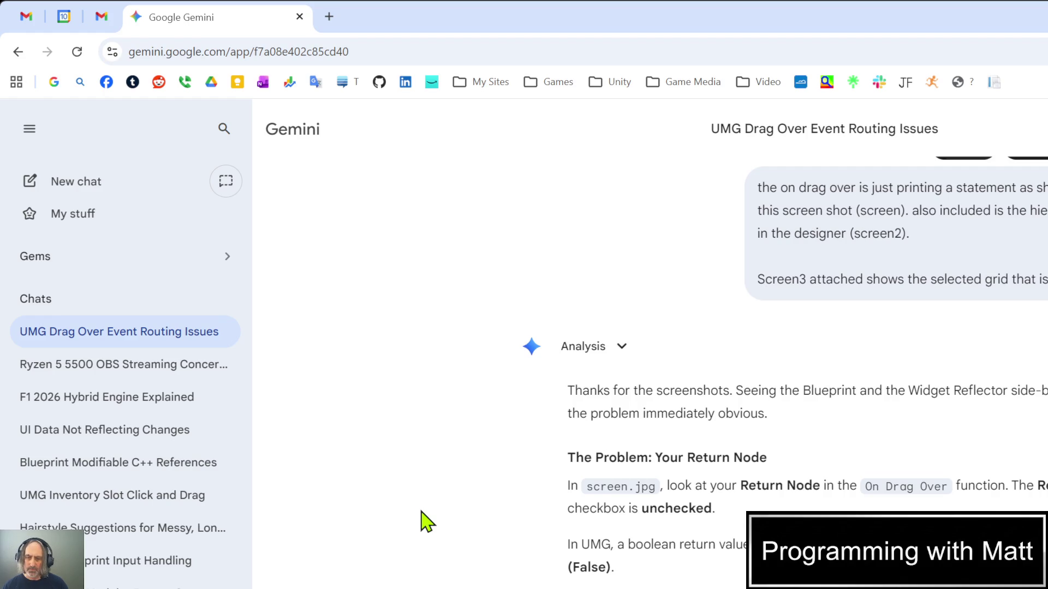
pyautogui.scroll(-3, 426, 521)
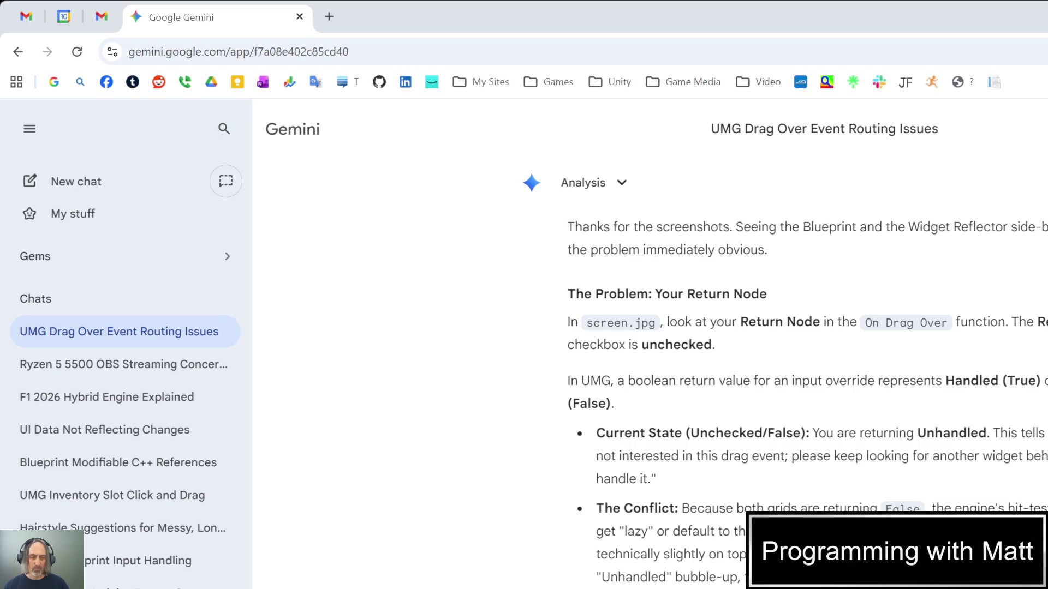
pyautogui.hotkey('alt', 'Tab')
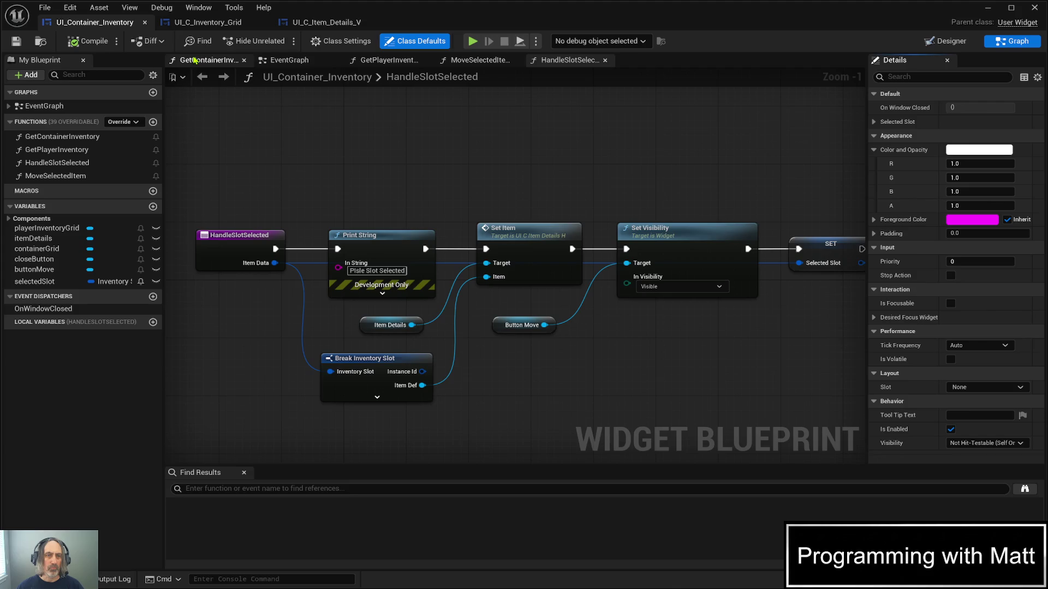
# Tick the Return Value in UI_C_Inventory_Grid's On Drag Over, compile, and minimize the editor
pyautogui.click(197, 26)
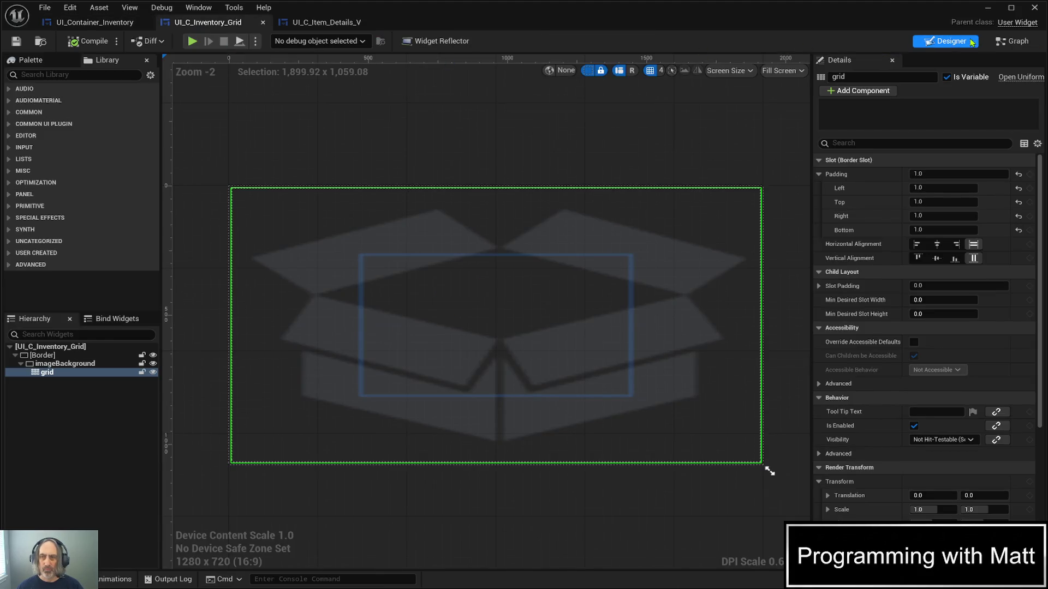
pyautogui.click(1010, 42)
pyautogui.click(741, 229)
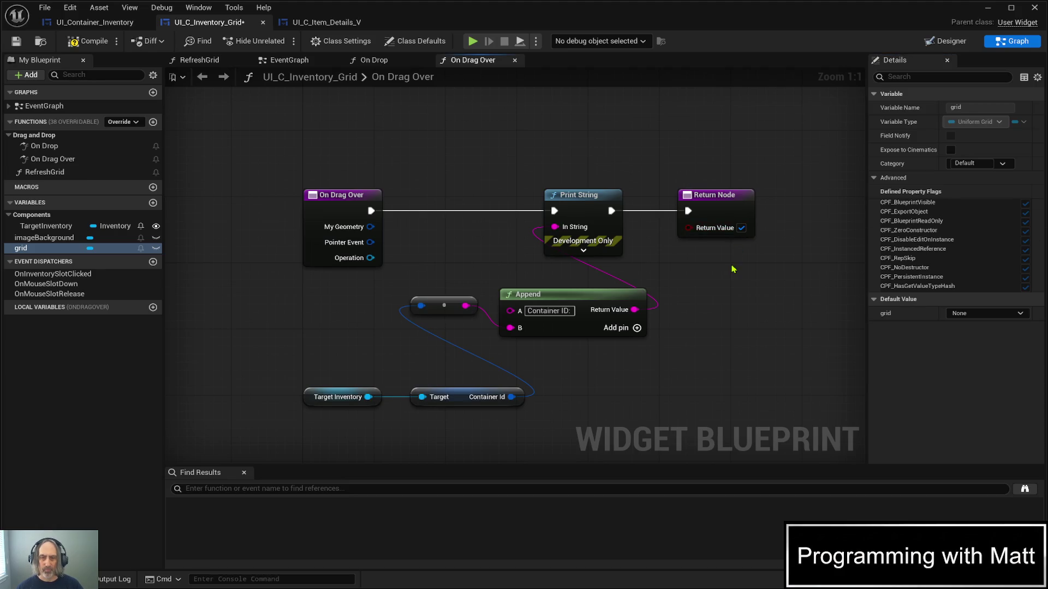
pyautogui.click(93, 43)
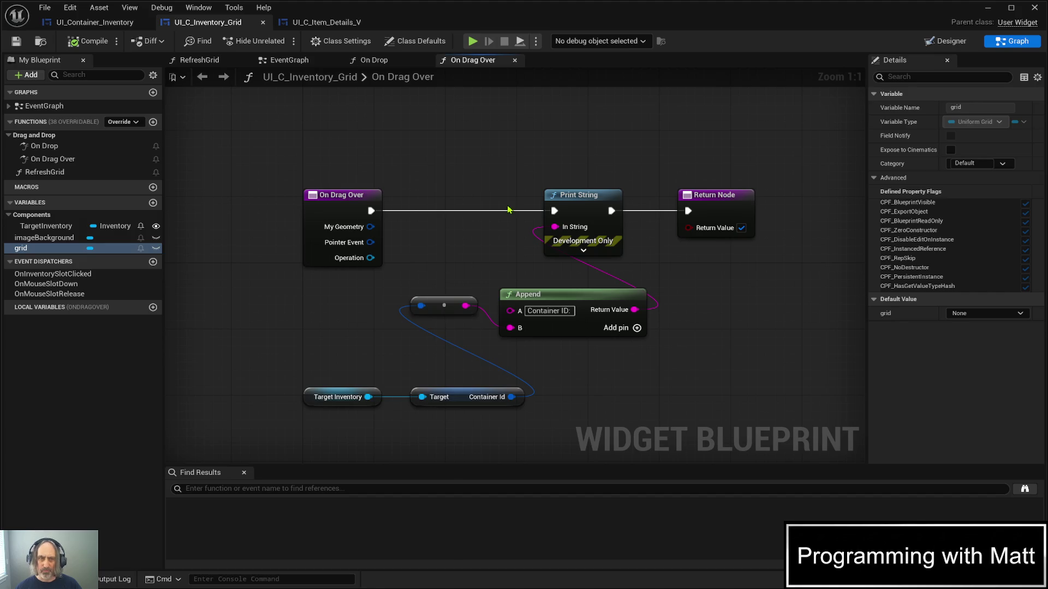
pyautogui.click(988, 8)
pyautogui.click(208, 32)
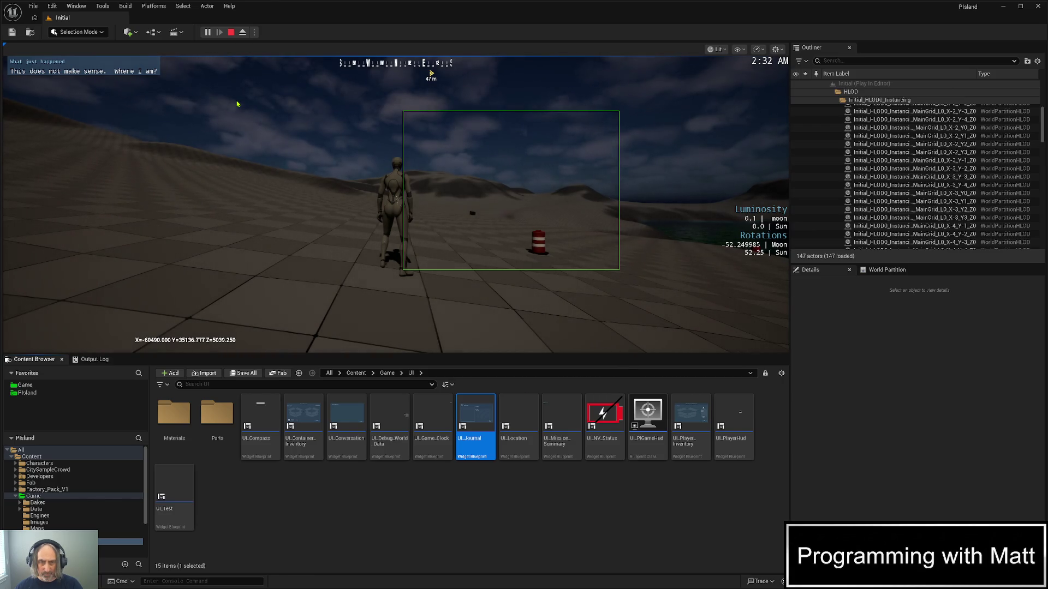
pyautogui.click(270, 165)
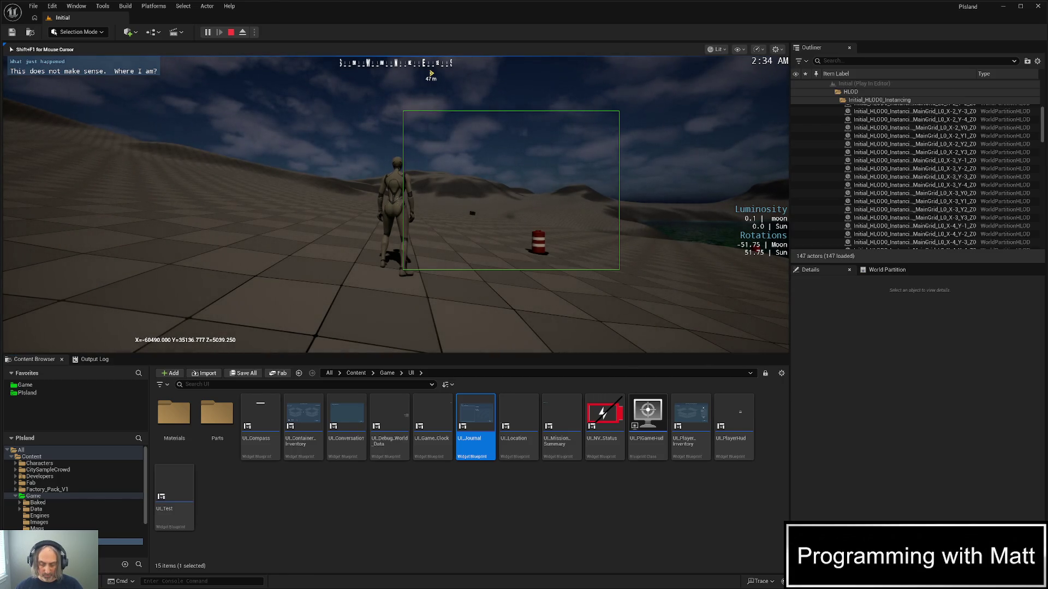
pyautogui.press('F9')
pyautogui.press('w')
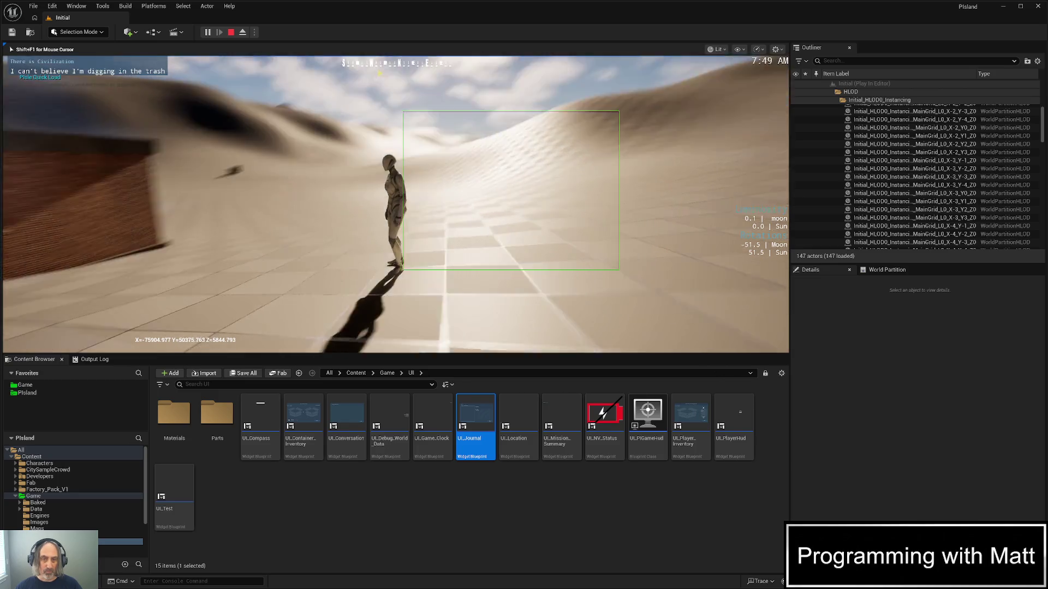
pyautogui.press('w')
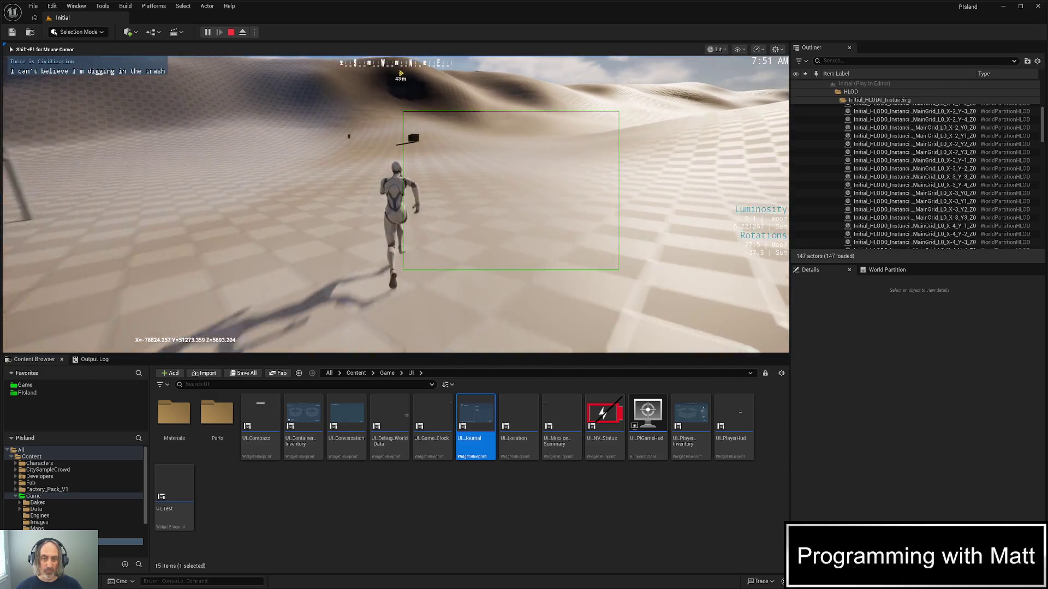
pyautogui.press('w')
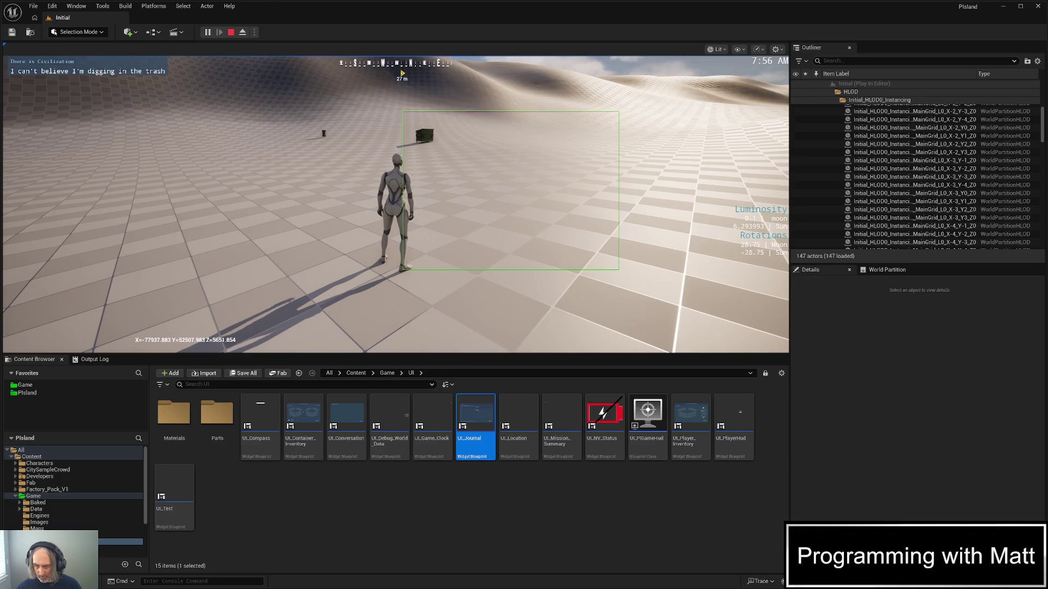
pyautogui.click(395, 205)
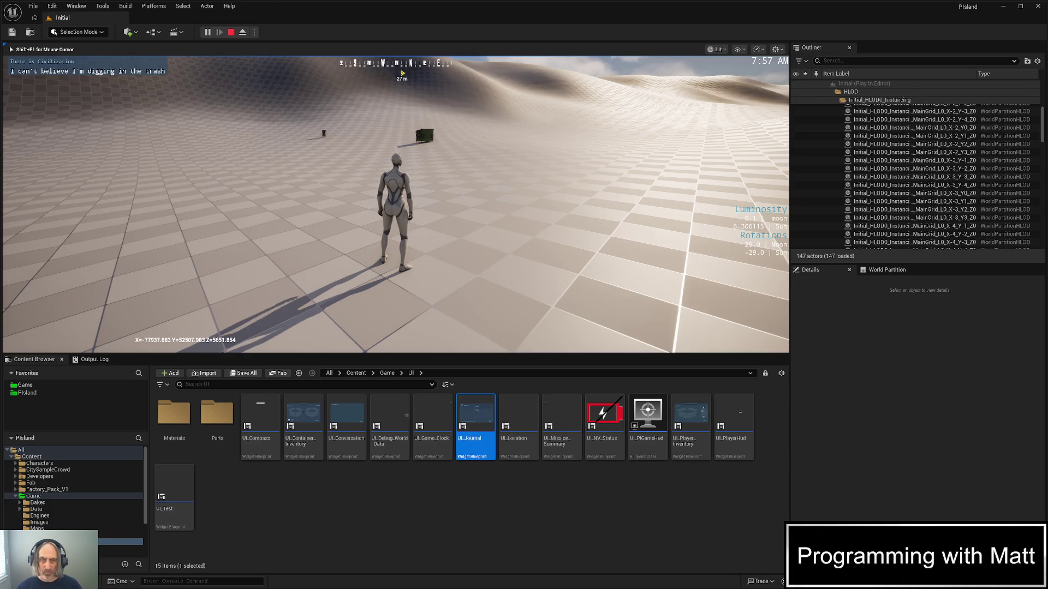
pyautogui.press('w')
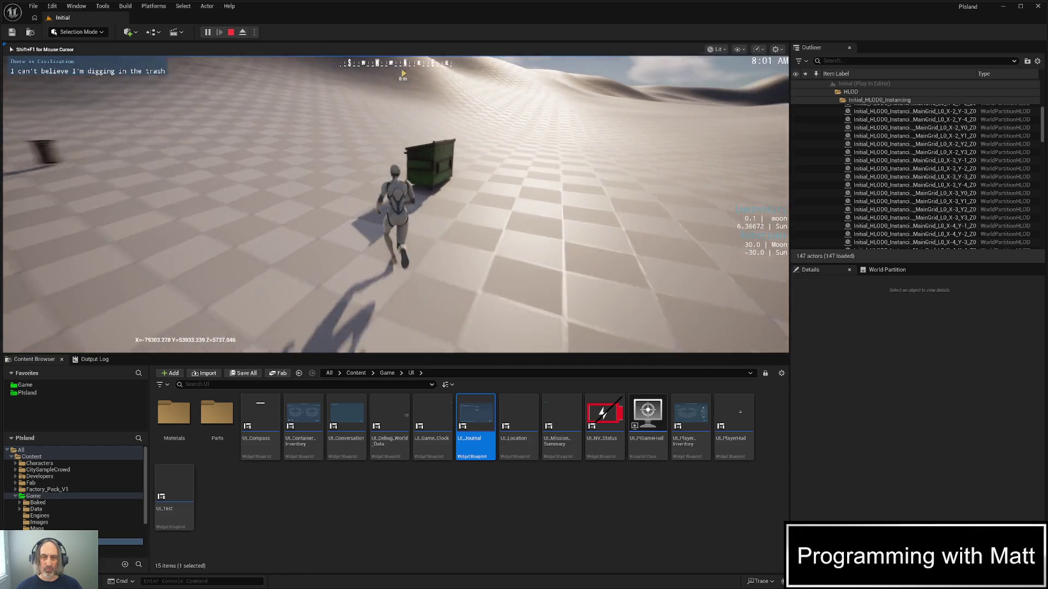
pyautogui.press('e')
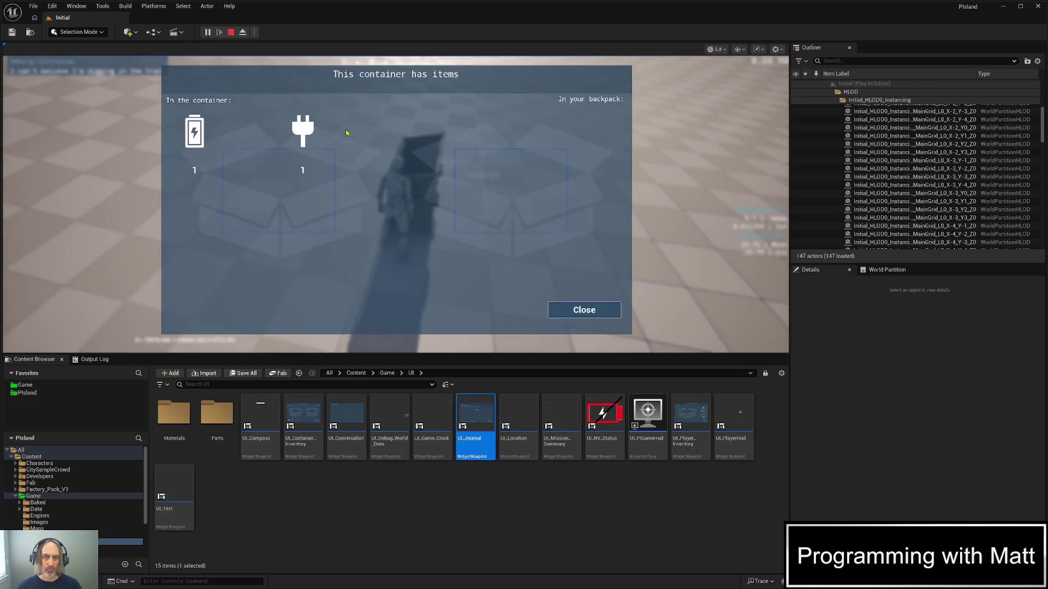
pyautogui.moveTo(310, 129)
pyautogui.mouseDown()
pyautogui.moveTo(359, 145)
pyautogui.moveTo(543, 161)
pyautogui.moveTo(516, 170)
pyautogui.moveTo(445, 150)
pyautogui.moveTo(474, 130)
pyautogui.moveTo(519, 145)
pyautogui.moveTo(439, 146)
pyautogui.moveTo(498, 151)
pyautogui.moveTo(425, 157)
pyautogui.moveTo(483, 182)
pyautogui.moveTo(284, 164)
pyautogui.moveTo(246, 275)
pyautogui.moveTo(245, 143)
pyautogui.moveTo(284, 159)
pyautogui.moveTo(246, 183)
pyautogui.mouseUp()
pyautogui.press('Escape')
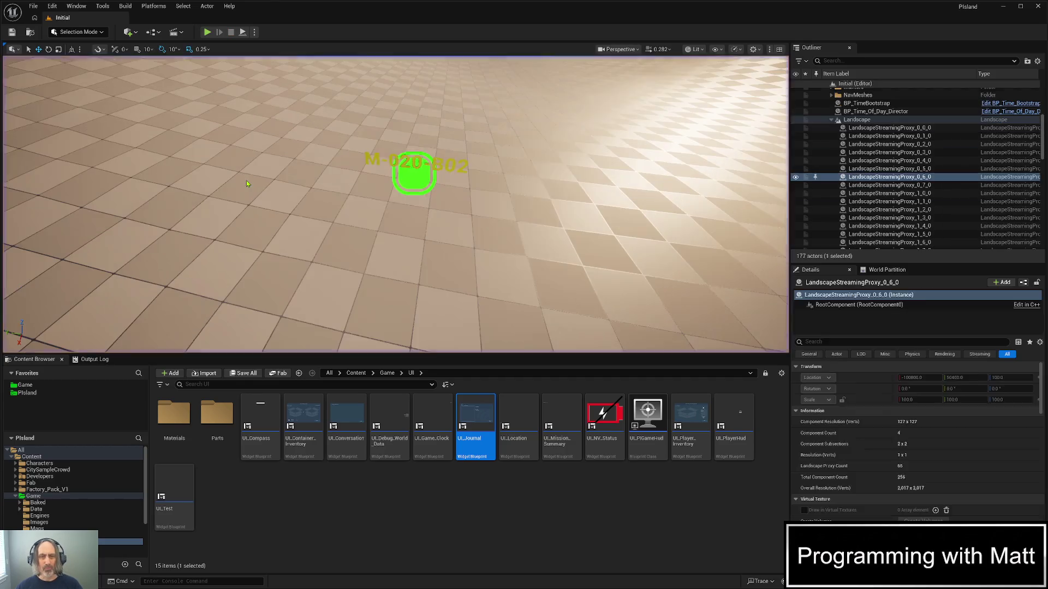
# Open UI_C_Inventory_Slot from the Parts folder and view its On Drag Detected function graph
pyautogui.doubleClick(216, 418)
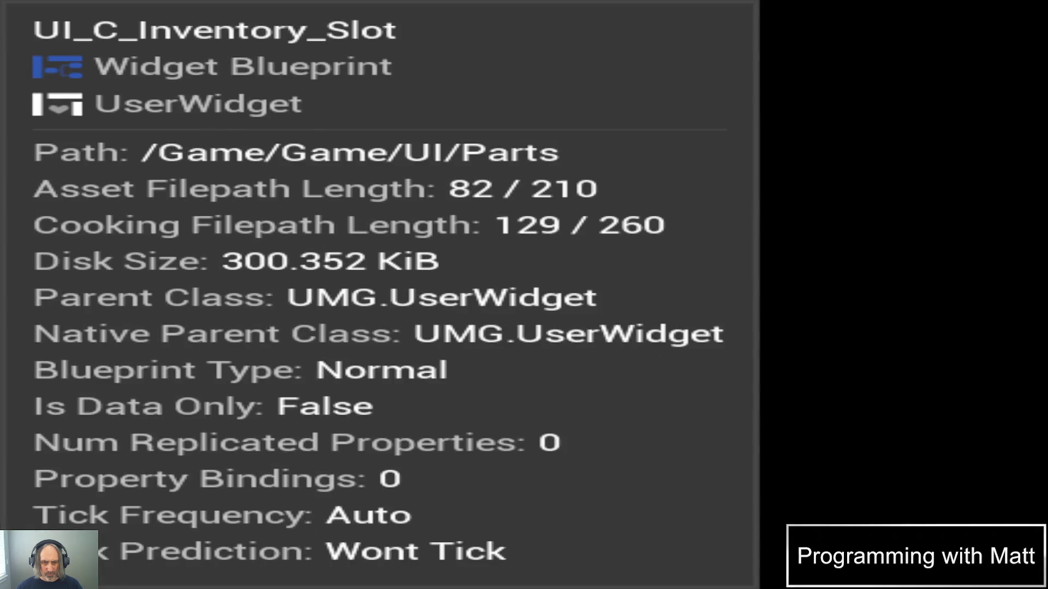
pyautogui.doubleClick(346, 423)
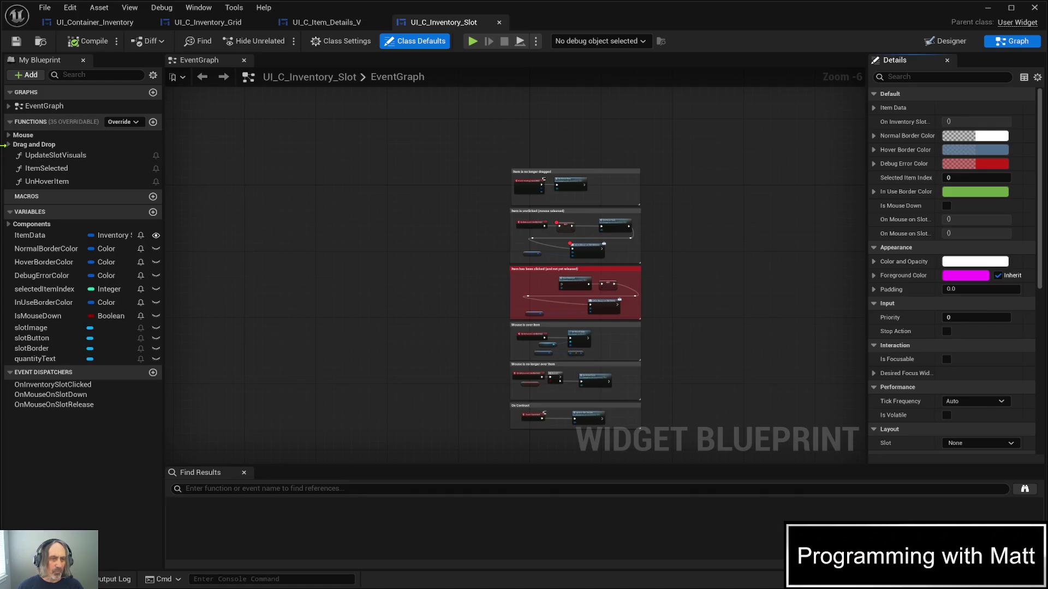
pyautogui.click(9, 144)
pyautogui.doubleClick(71, 157)
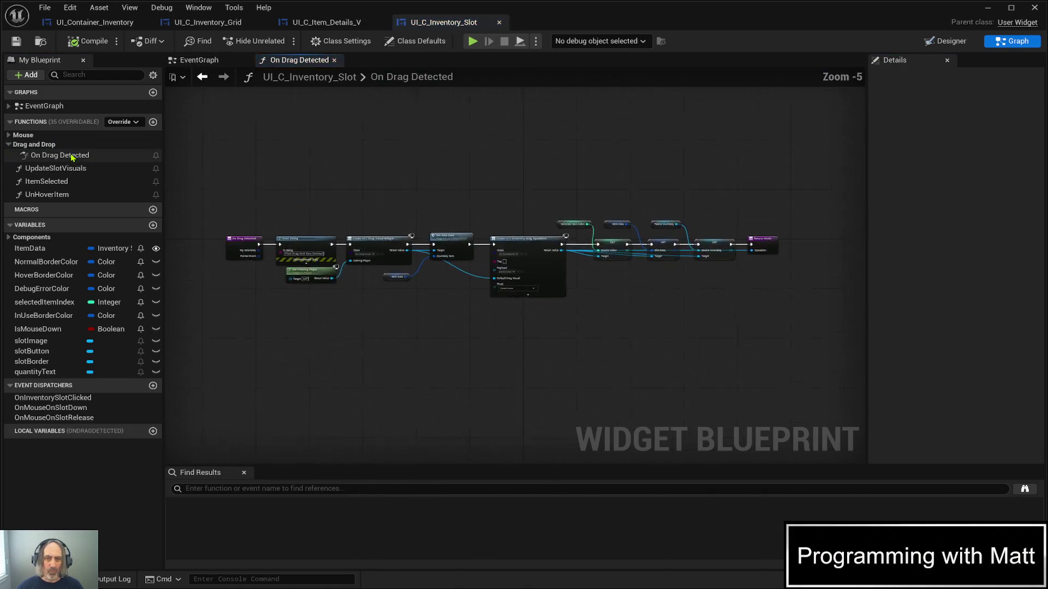
pyautogui.scroll(3, 613, 205)
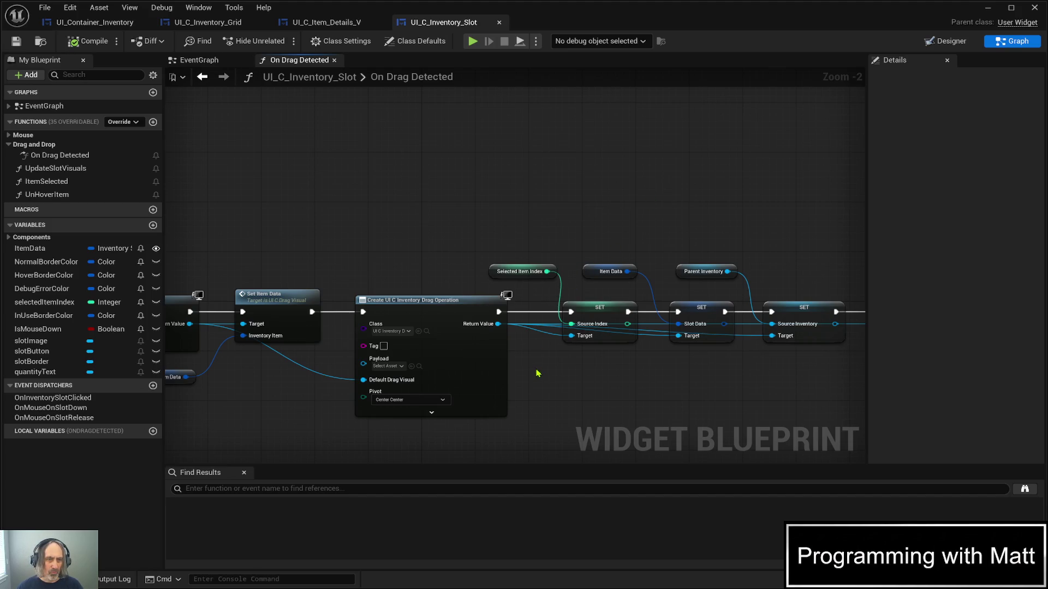
pyautogui.scroll(-3, 538, 373)
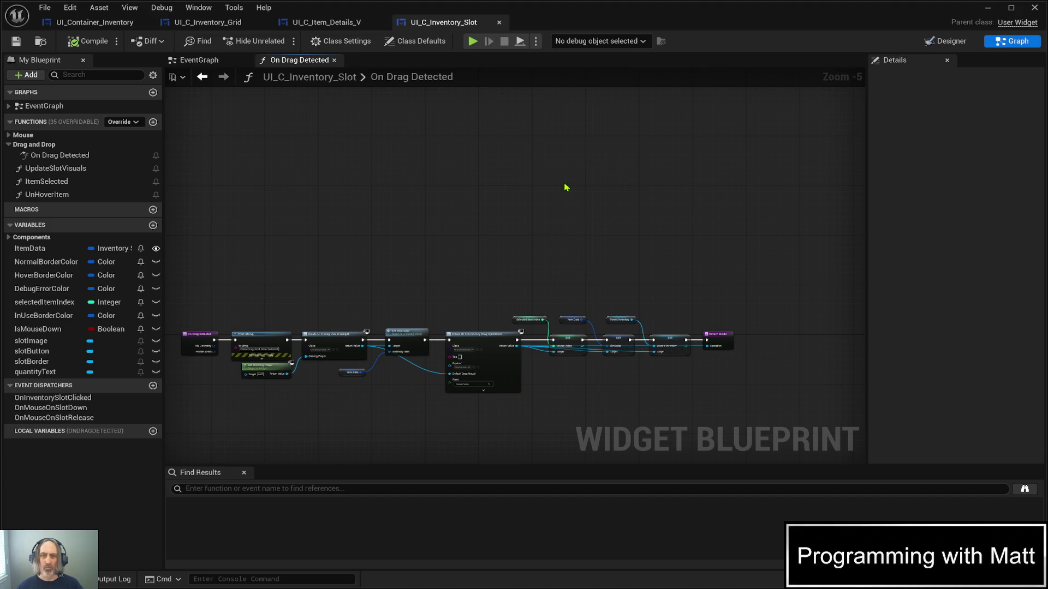
pyautogui.scroll(3, 633, 401)
pyautogui.scroll(-3, 633, 398)
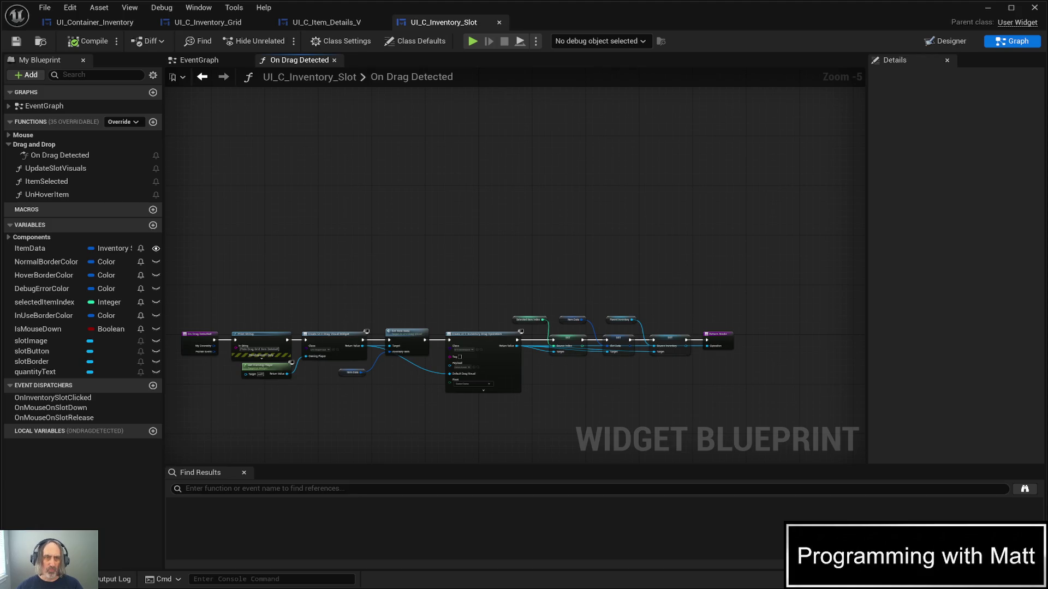
# Bring UI_C_Inventory_Grid's On Drag Over graph back to the front
pyautogui.click(207, 22)
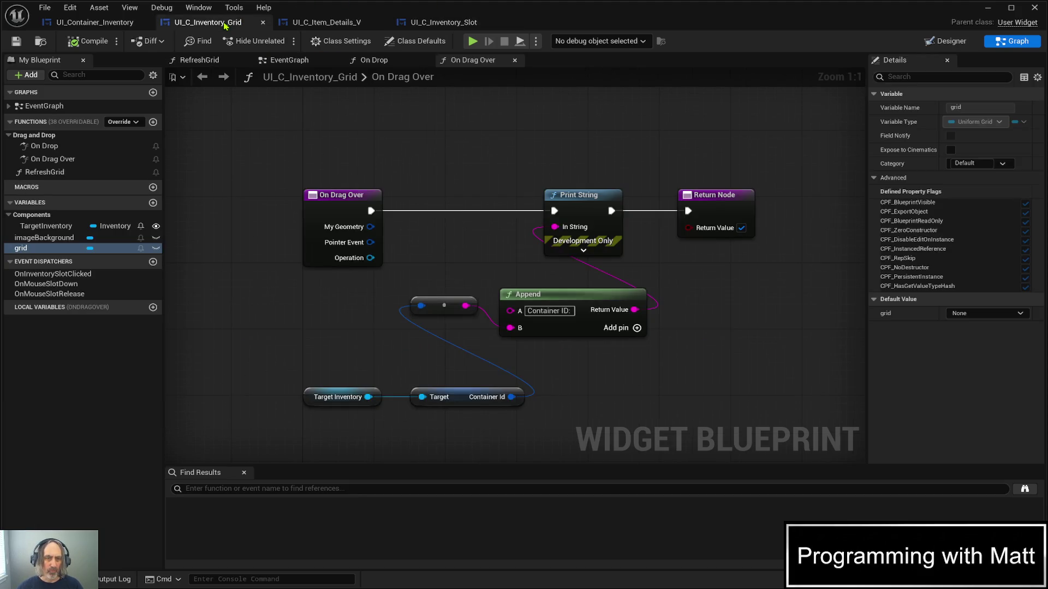
# Inspect the imageBackground border's properties in the Designer, then return to the On Drop graph
pyautogui.click(952, 43)
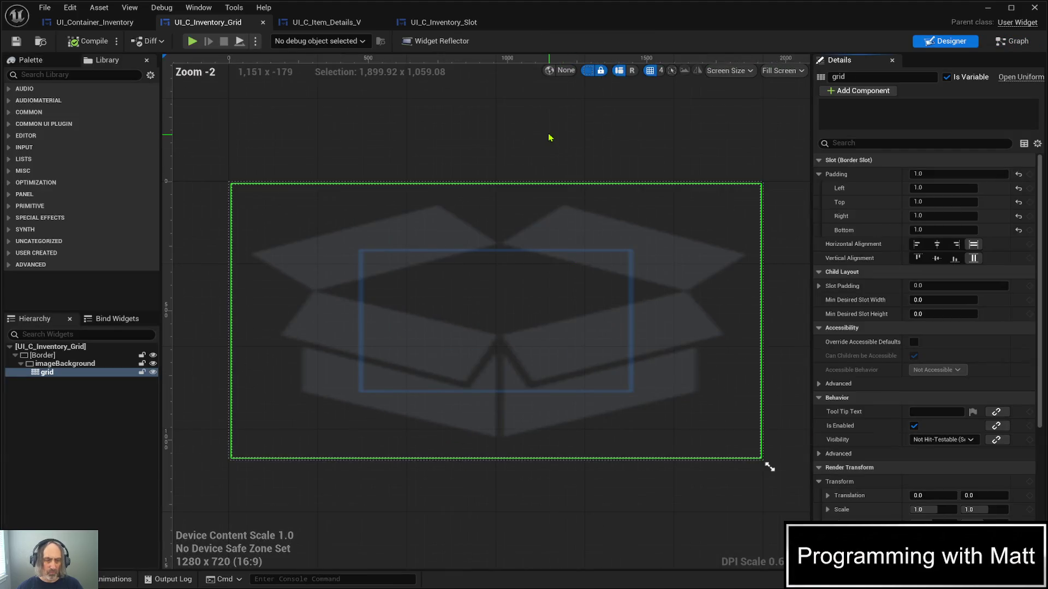
pyautogui.click(77, 364)
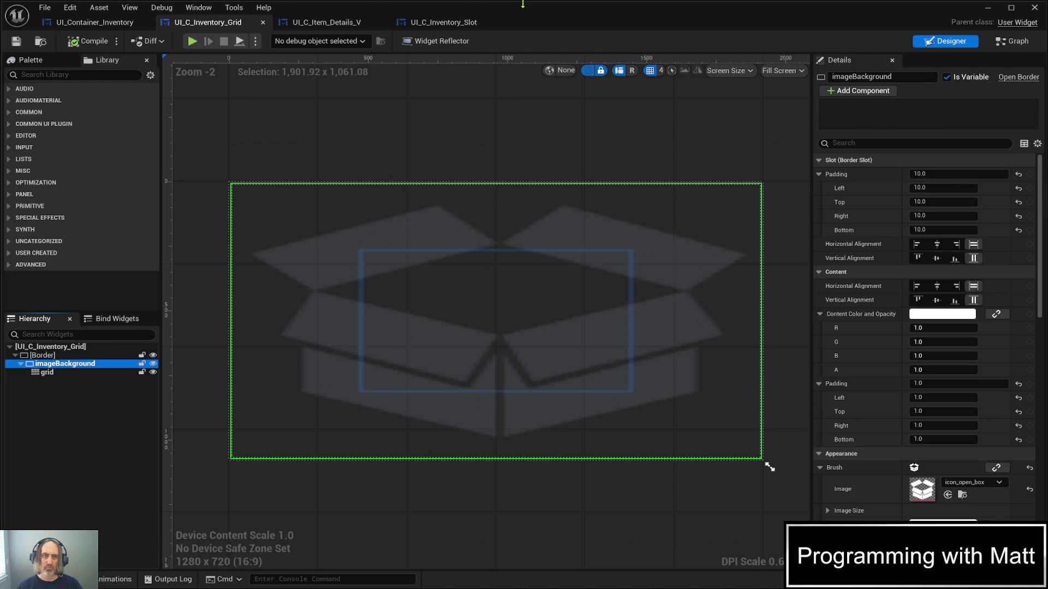
pyautogui.click(1011, 42)
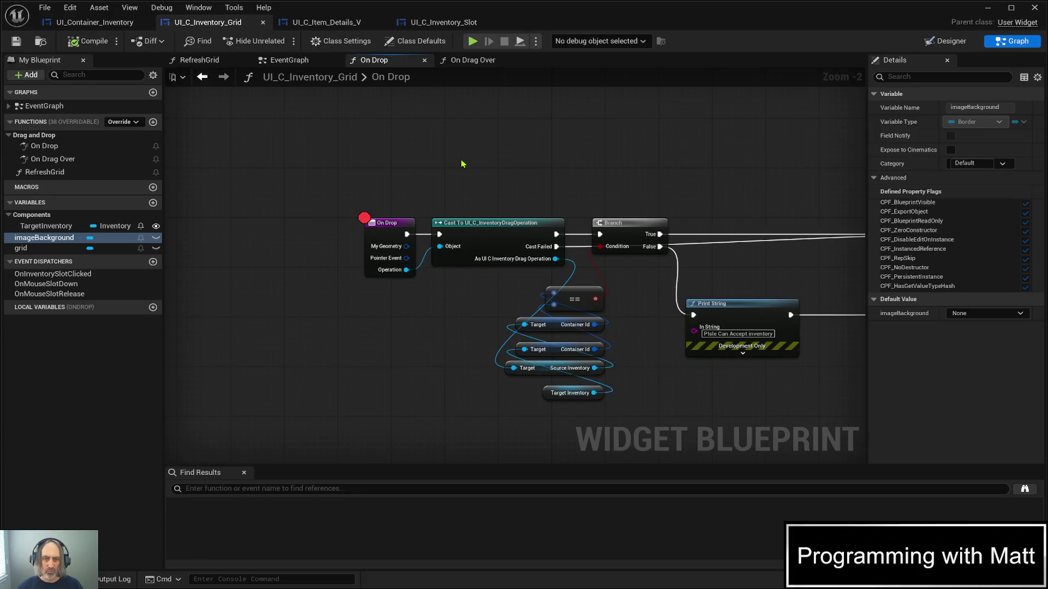
# Move the On Drop breakpoint to the Cast To UI_C_InventoryDragOperation node, save, and start playing
pyautogui.moveTo(463, 155); pyautogui.dragTo(430, 128)
pyautogui.click(456, 192)
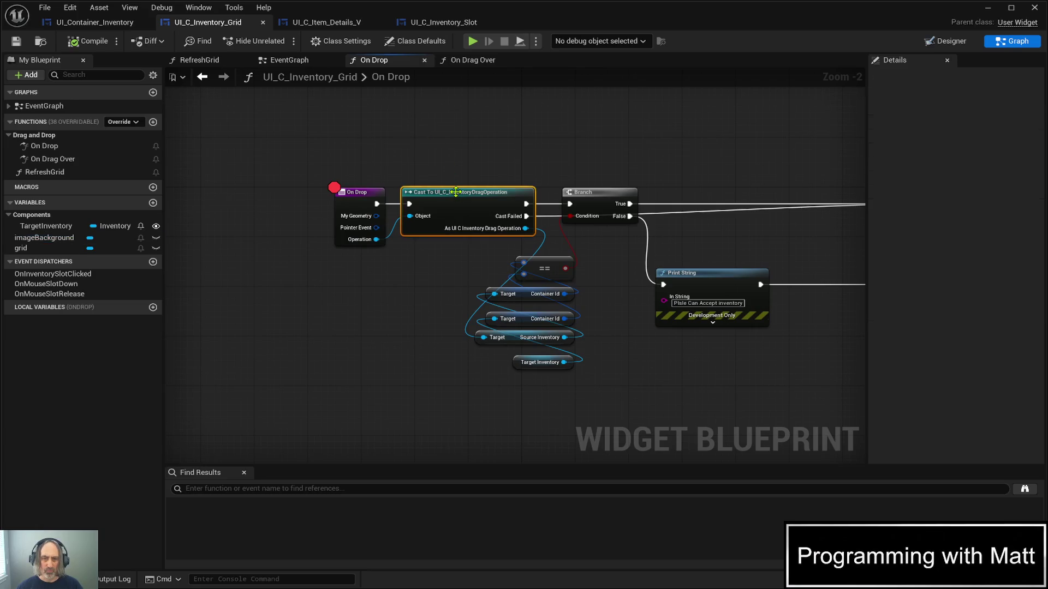
pyautogui.press('F9')
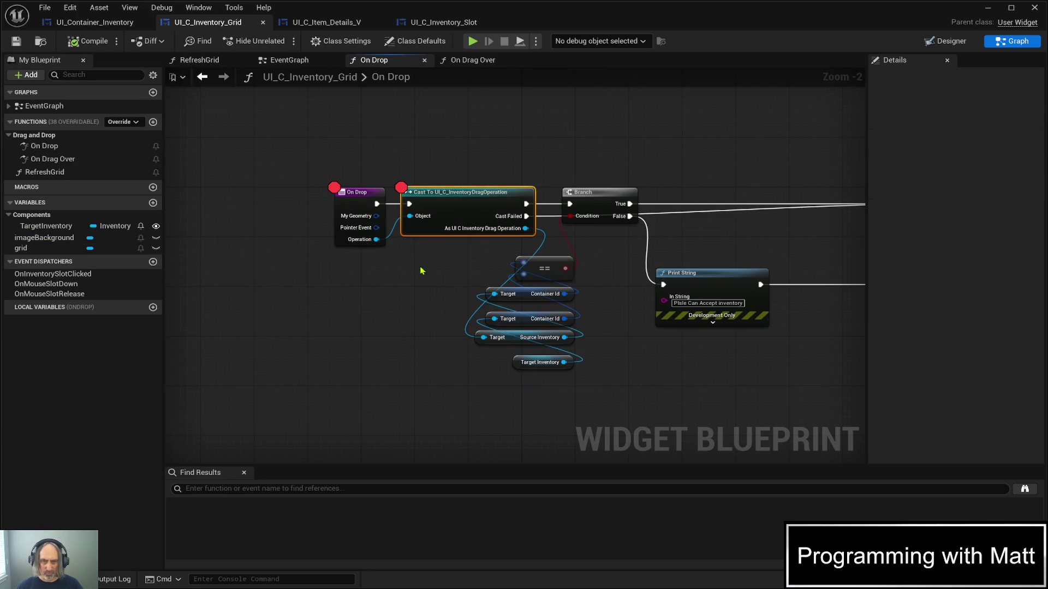
pyautogui.click(356, 188)
pyautogui.press('F9')
pyautogui.hotkey('ctrl', 's')
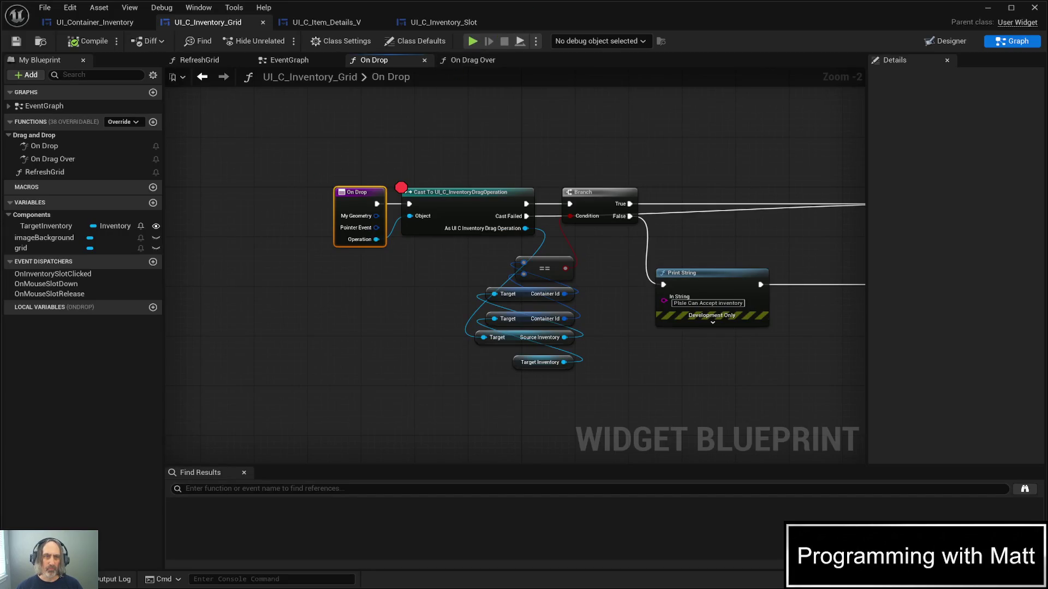
pyautogui.hotkey('alt', 'p')
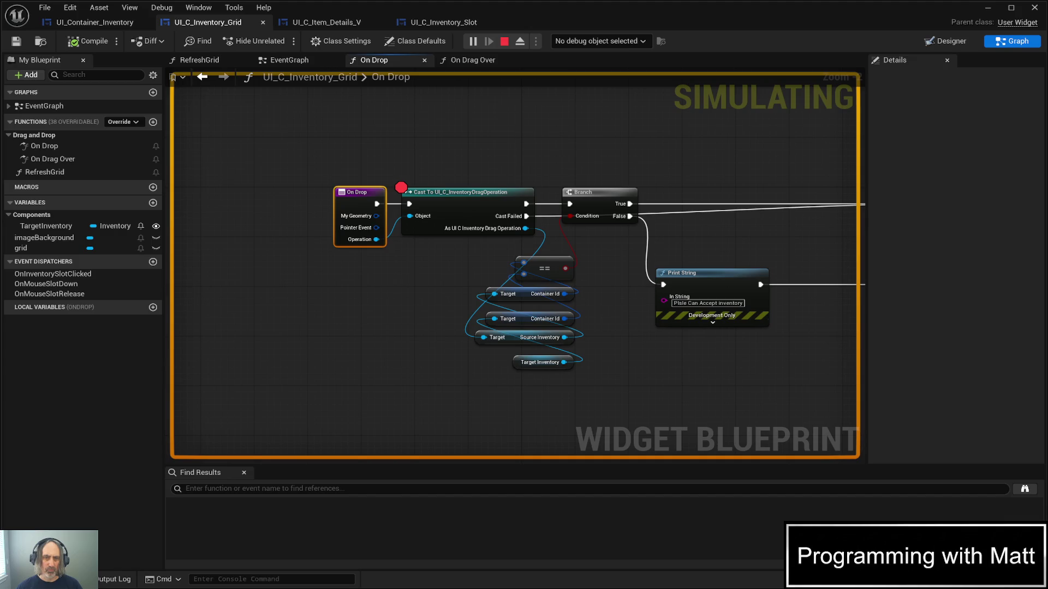
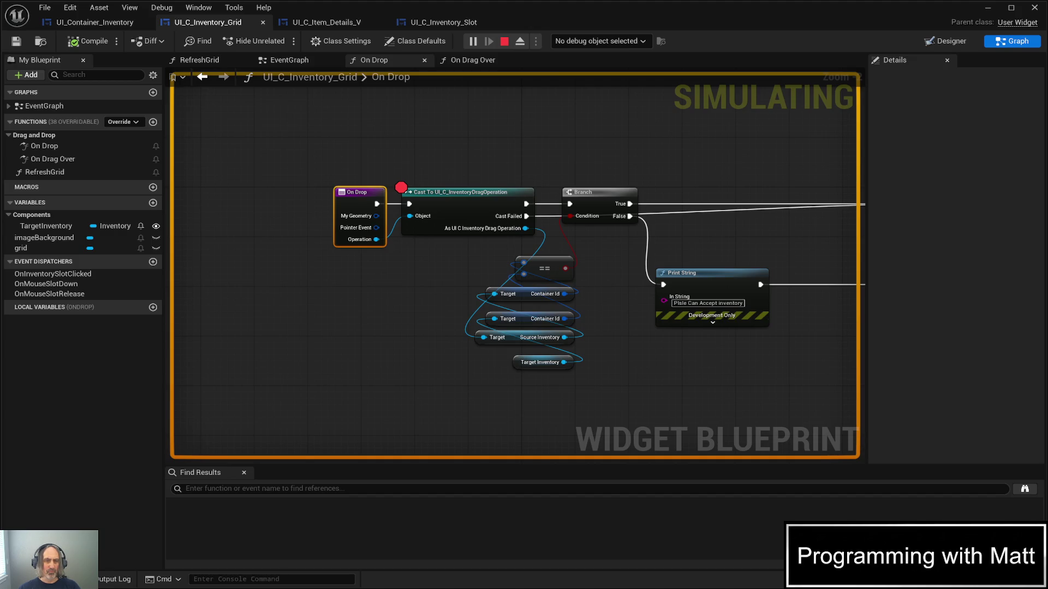
# Back in the game, open the backpack, inspect the flashlight, drag the battery, then close it
pyautogui.click(988, 8)
pyautogui.click(580, 312)
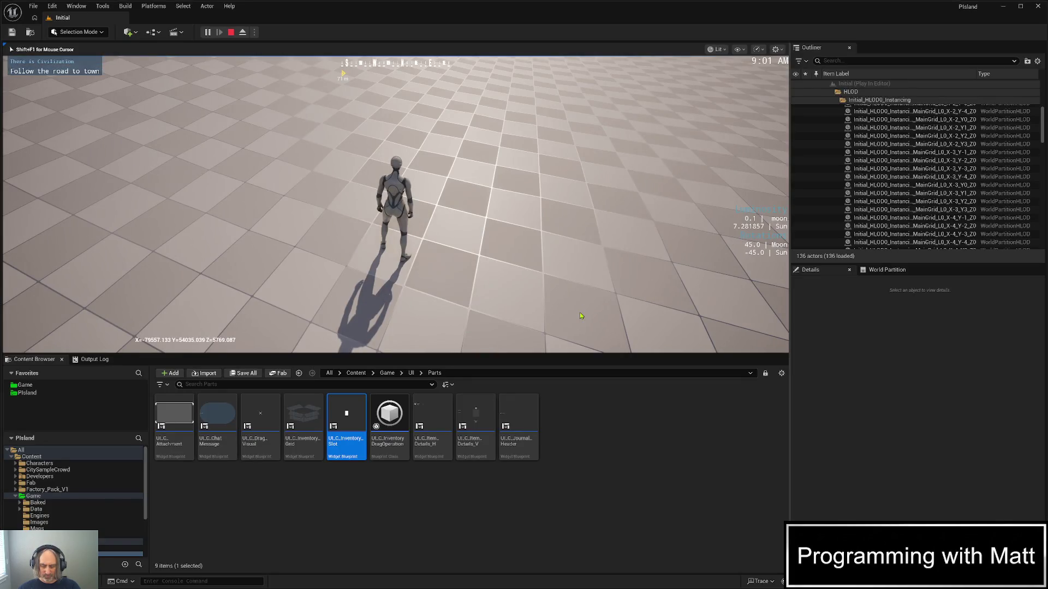
pyautogui.press('i')
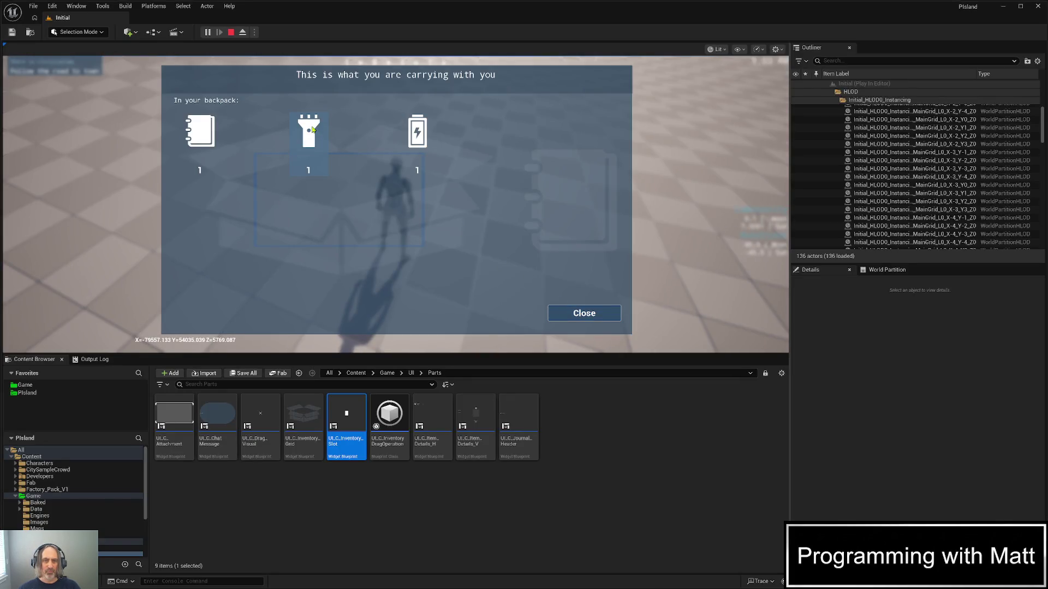
pyautogui.click(312, 130)
pyautogui.moveTo(419, 133)
pyautogui.mouseDown()
pyautogui.moveTo(412, 239)
pyautogui.moveTo(369, 173)
pyautogui.moveTo(327, 168)
pyautogui.moveTo(403, 218)
pyautogui.moveTo(417, 167)
pyautogui.moveTo(452, 235)
pyautogui.moveTo(479, 258)
pyautogui.mouseUp()
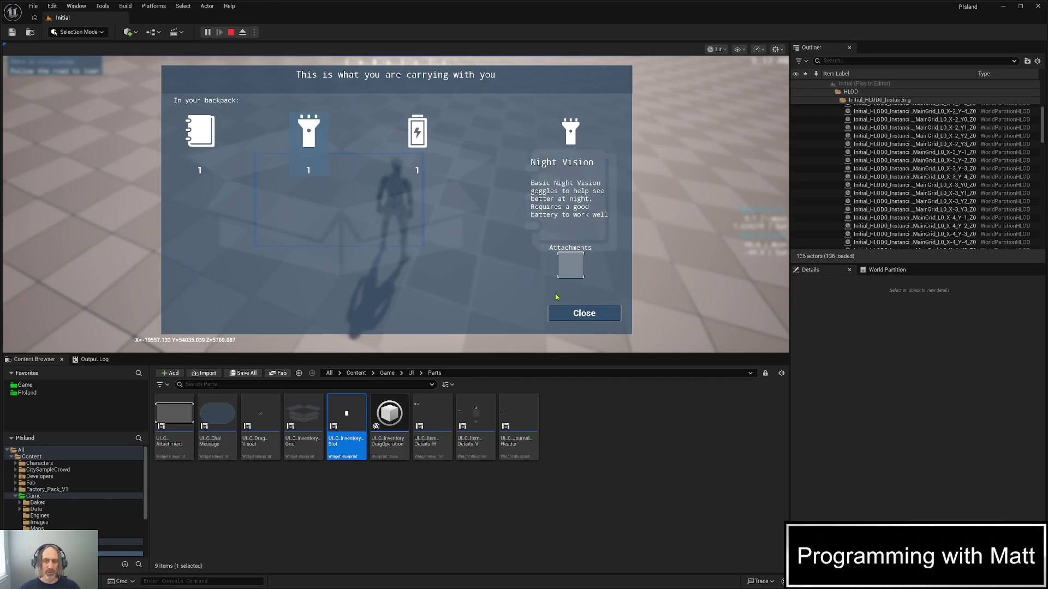
pyautogui.click(563, 312)
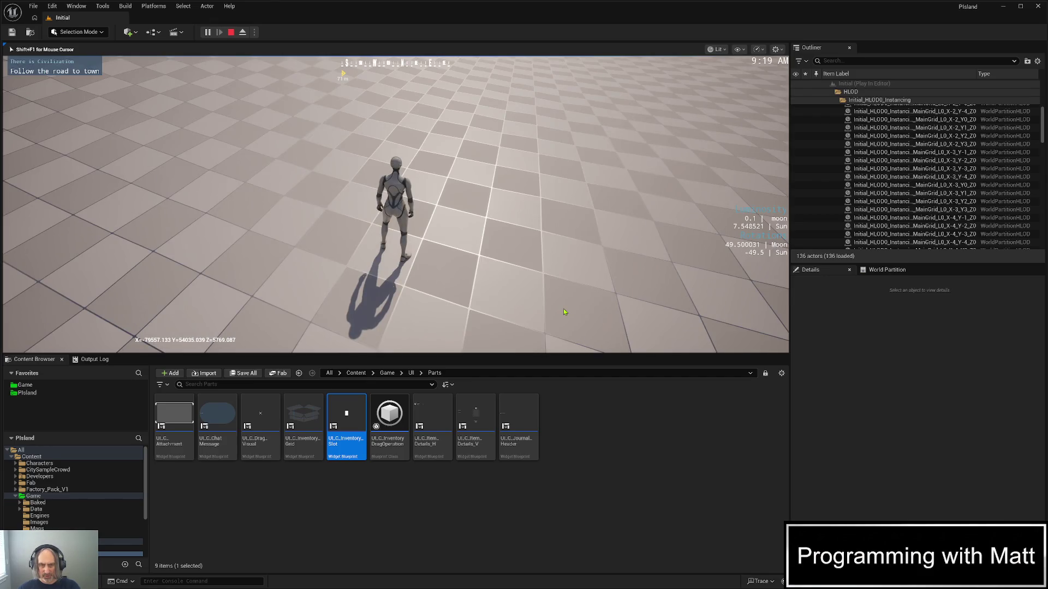
# Quick-load, open the dumpster, drag the plug out of its container grid, then stop the session
pyautogui.press('F9')
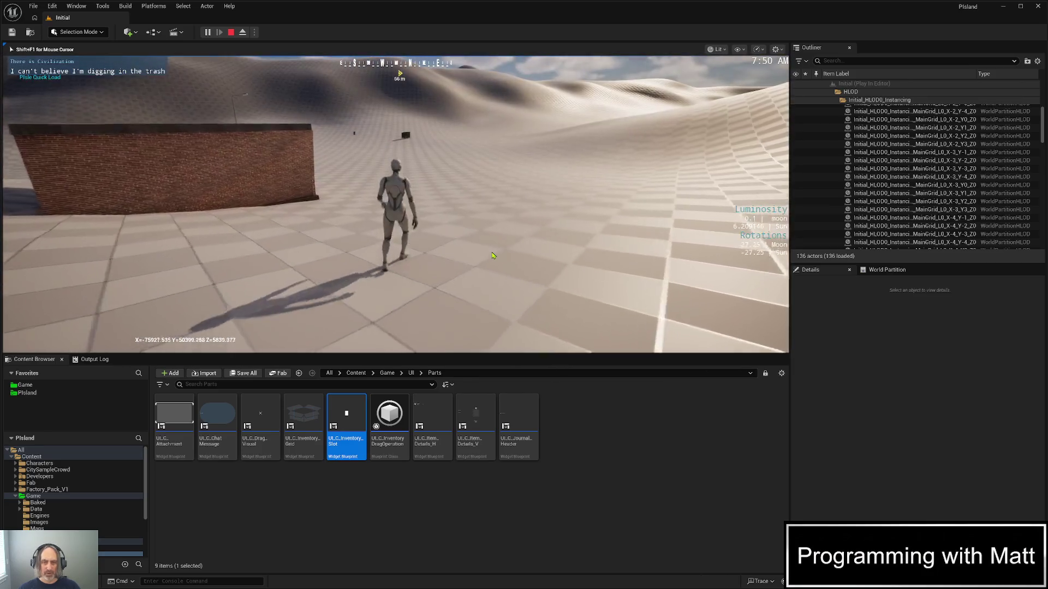
pyautogui.press('w')
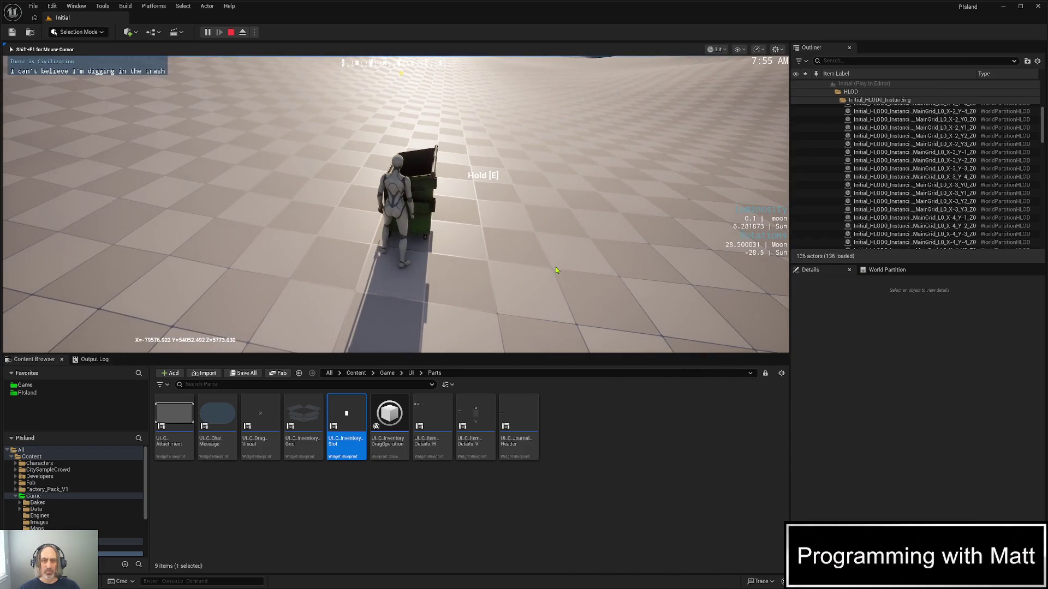
pyautogui.press('e')
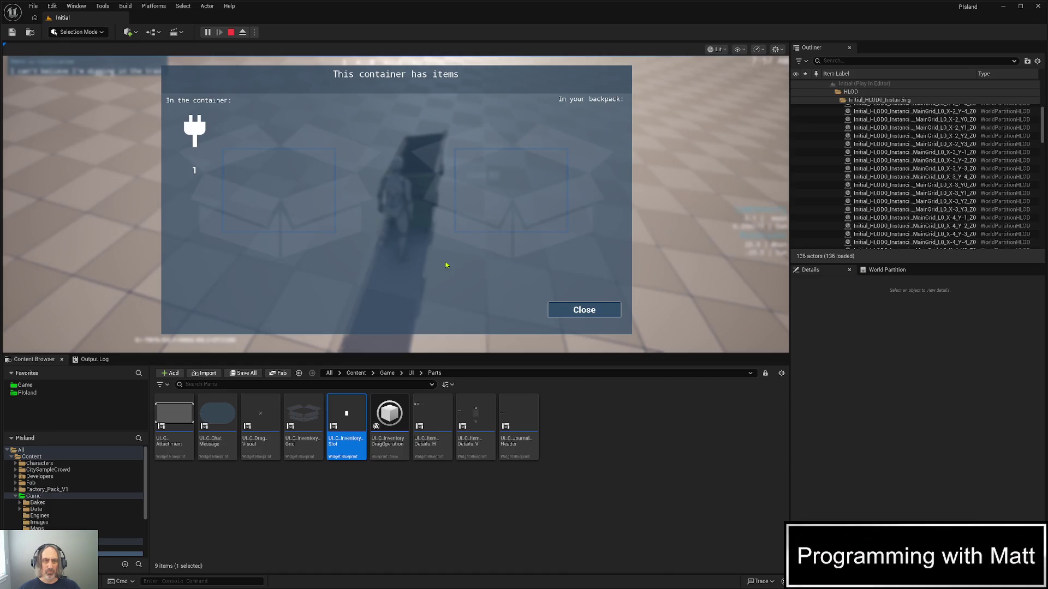
pyautogui.moveTo(198, 129); pyautogui.dragTo(215, 140)
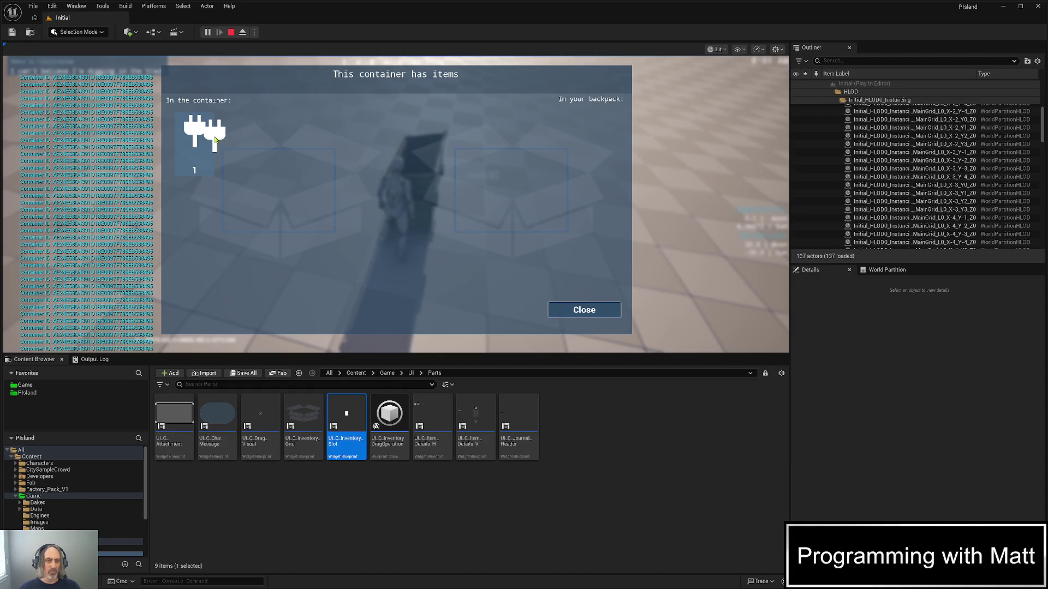
pyautogui.press('Escape')
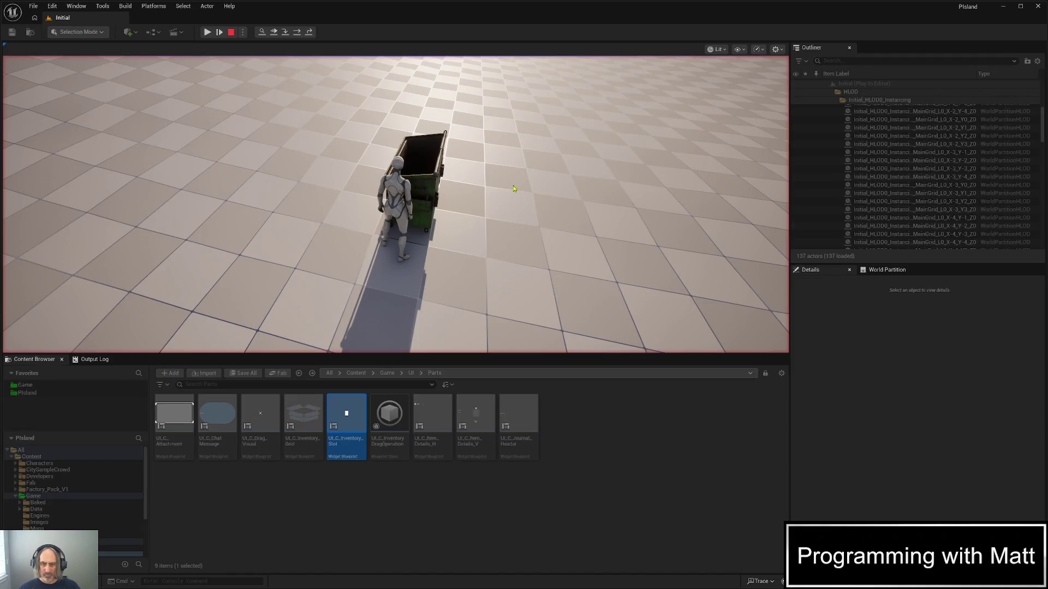
pyautogui.hotkey('alt', 'Tab')
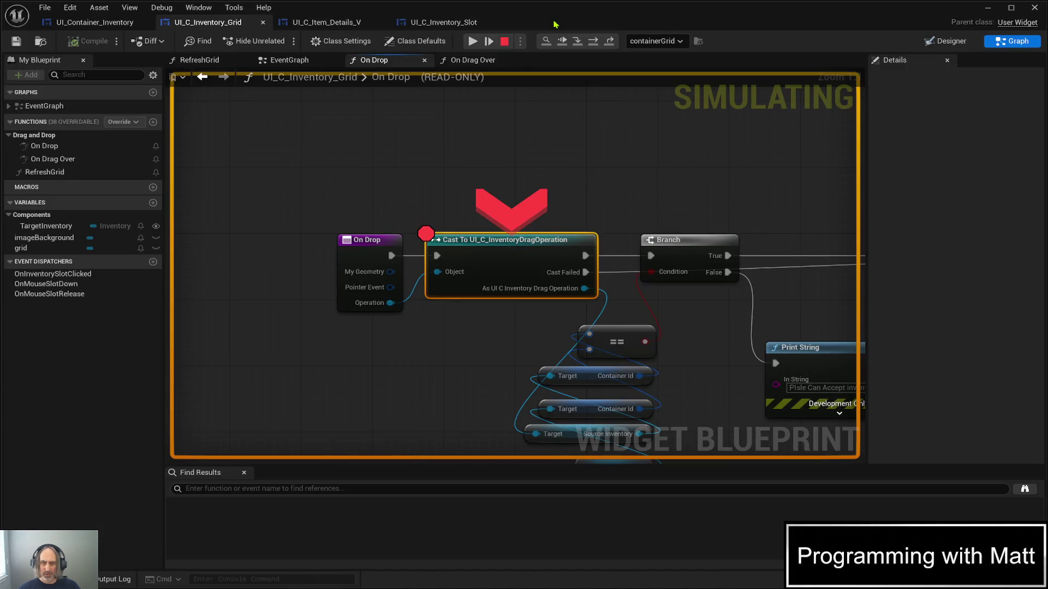
# Pan the On Drop graph, resume past its breakpoint, and stop debugging
pyautogui.moveTo(653, 171)
pyautogui.mouseDown()
pyautogui.moveTo(620, 145)
pyautogui.moveTo(544, 142)
pyautogui.moveTo(443, 162)
pyautogui.moveTo(201, 163)
pyautogui.moveTo(412, 166)
pyautogui.moveTo(231, 164)
pyautogui.moveTo(438, 187)
pyautogui.mouseUp()
pyautogui.click(473, 42)
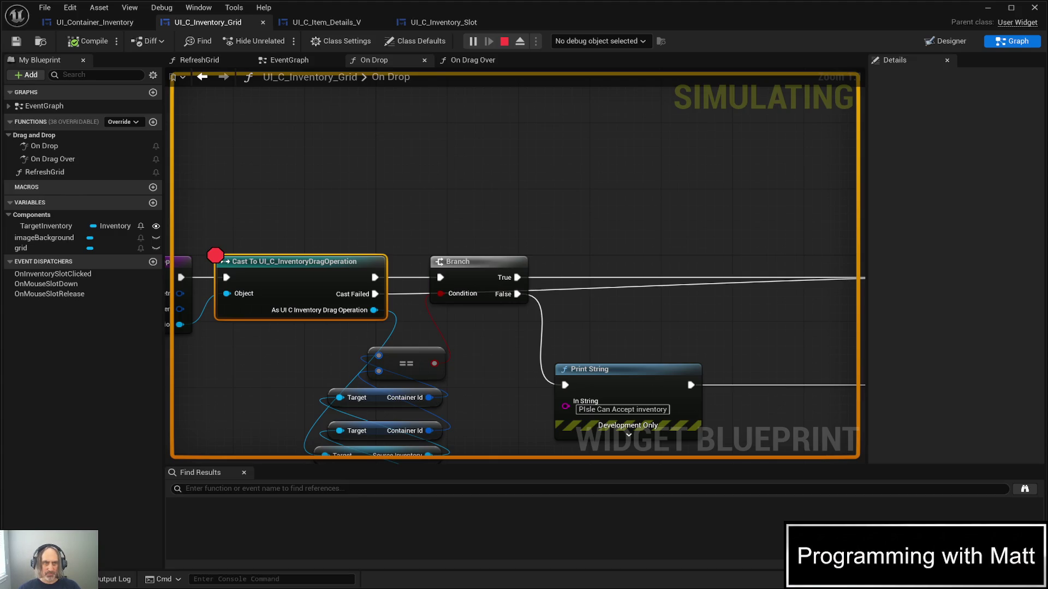
pyautogui.press('Escape')
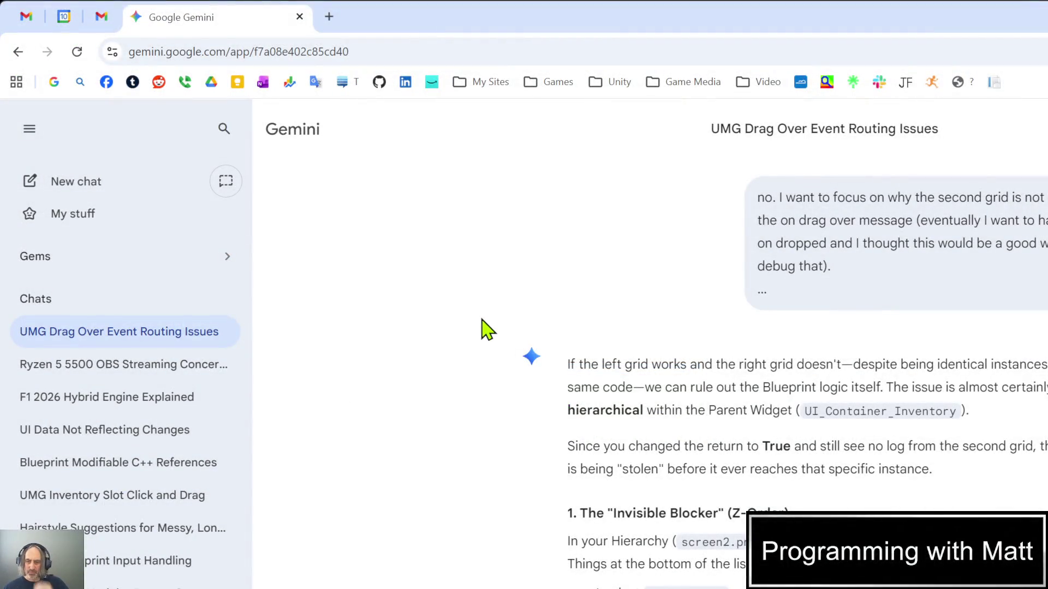
pyautogui.scroll(-1, 488, 329)
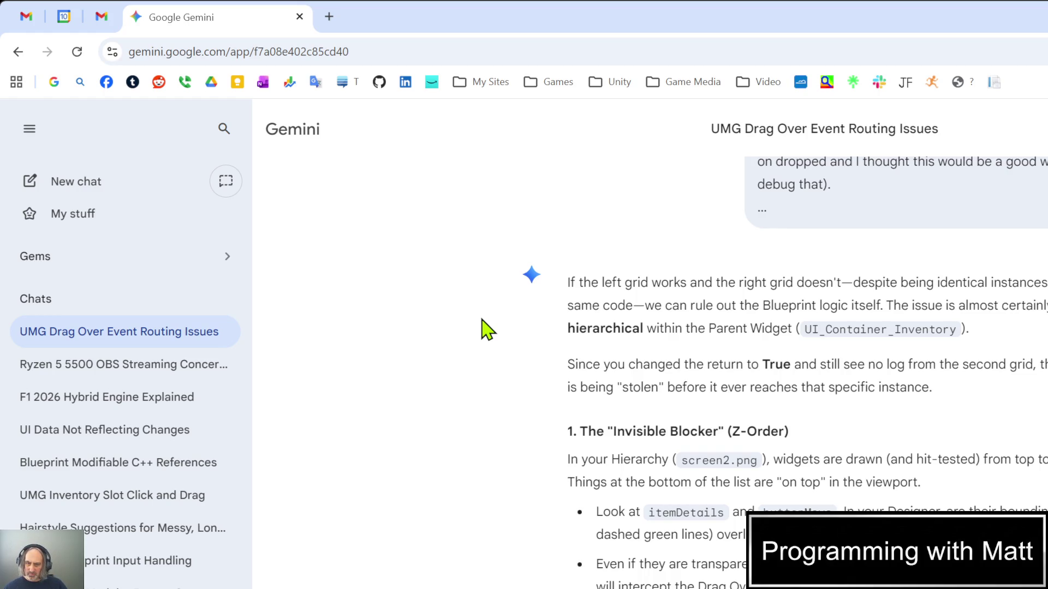
pyautogui.scroll(-1, 487, 329)
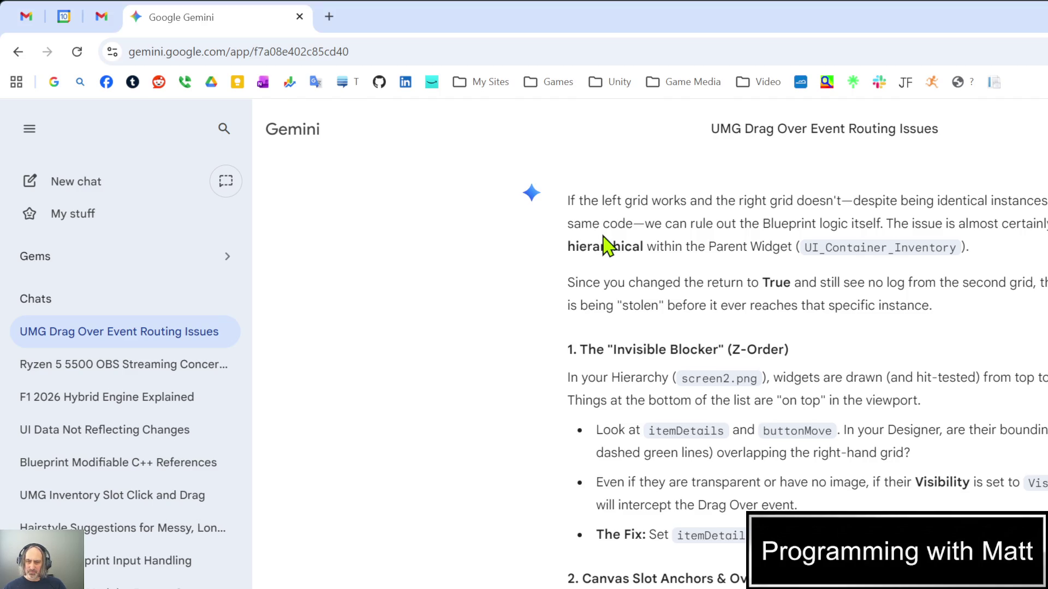
pyautogui.scroll(-3, 553, 317)
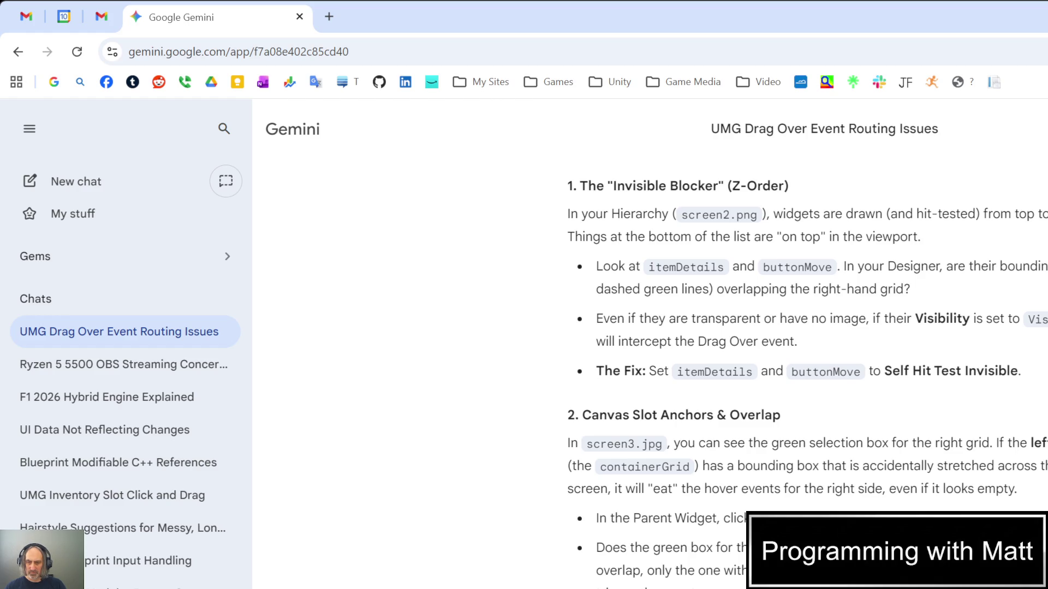
pyautogui.scroll(-3, 631, 571)
# Read through Gemini's remaining answer sections and send the follow-up question
pyautogui.scroll(-1, 631, 570)
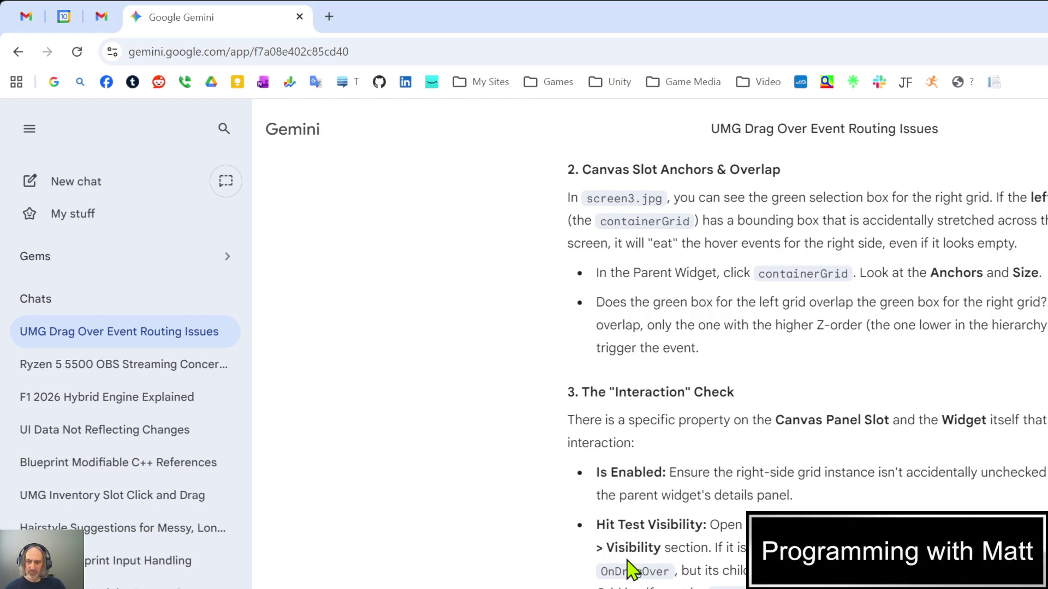
pyautogui.scroll(-4, 628, 568)
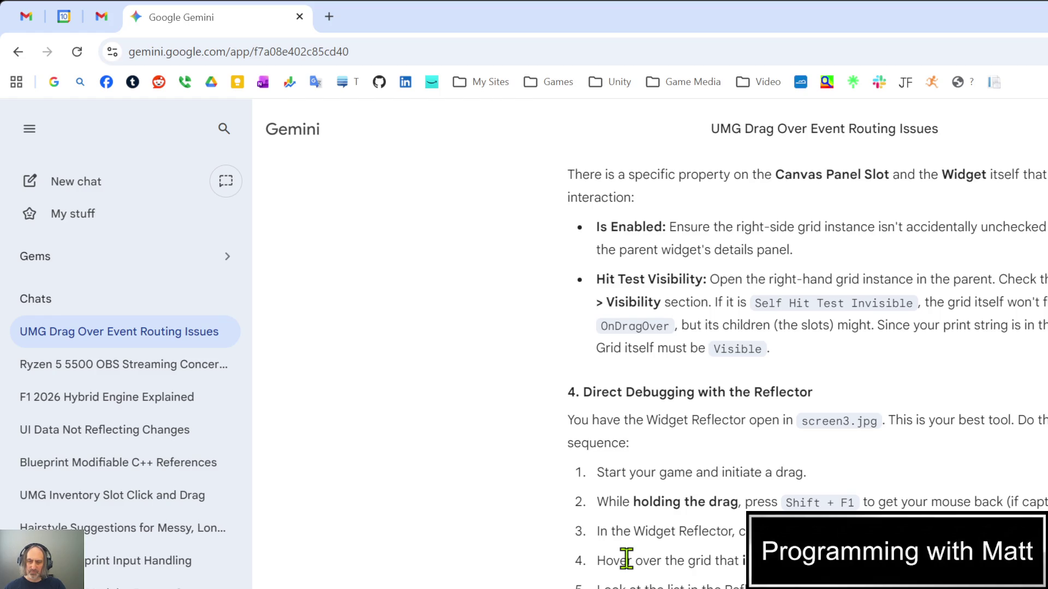
pyautogui.press('Return')
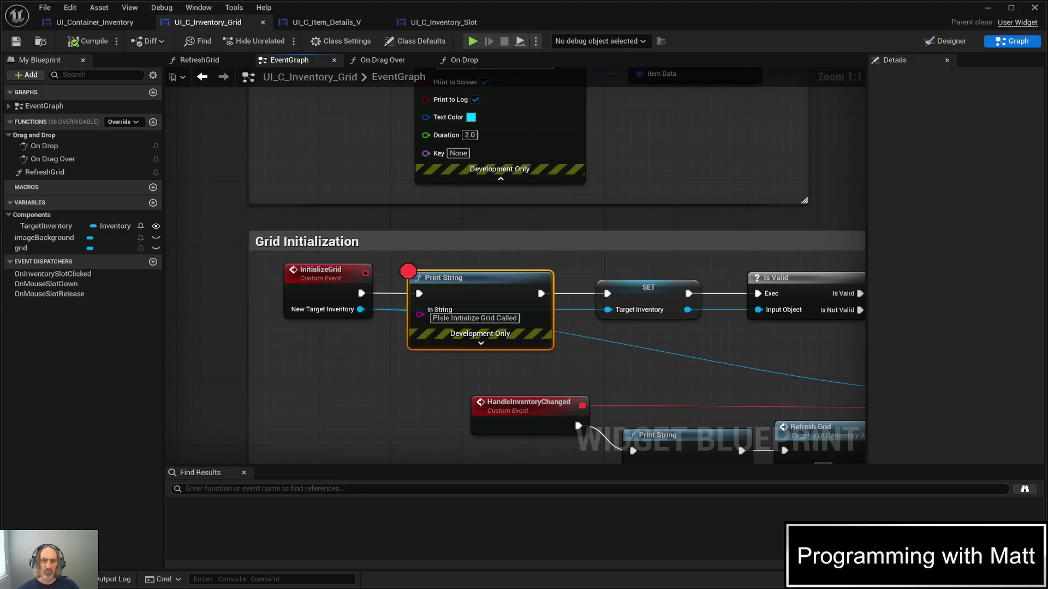
# Play in editor, resume past the InitializeGrid Print String breakpoint, then stop the session
pyautogui.hotkey('alt', 'p')
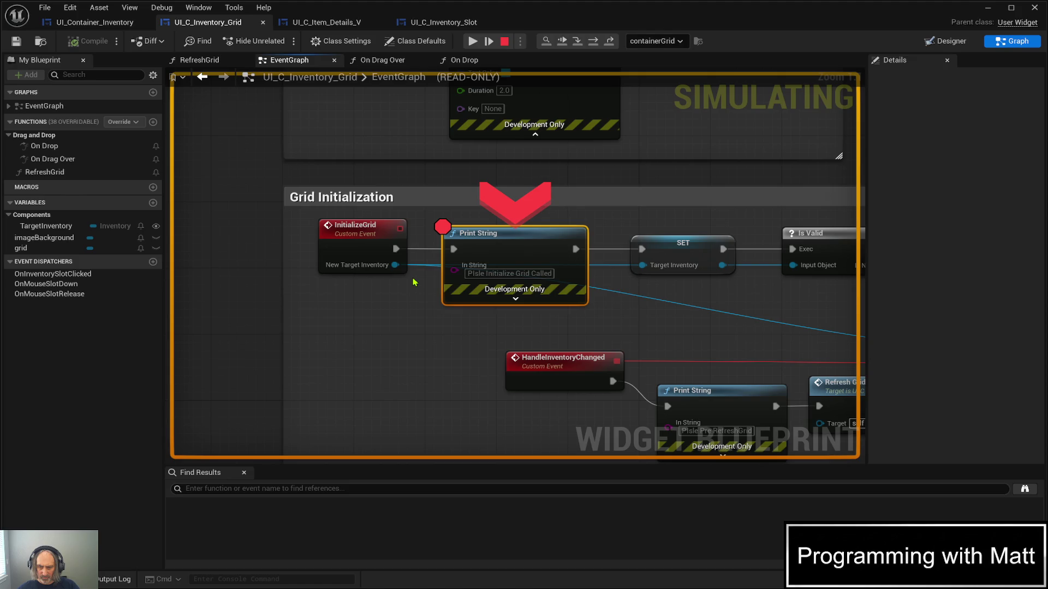
pyautogui.click(372, 288)
pyautogui.click(470, 44)
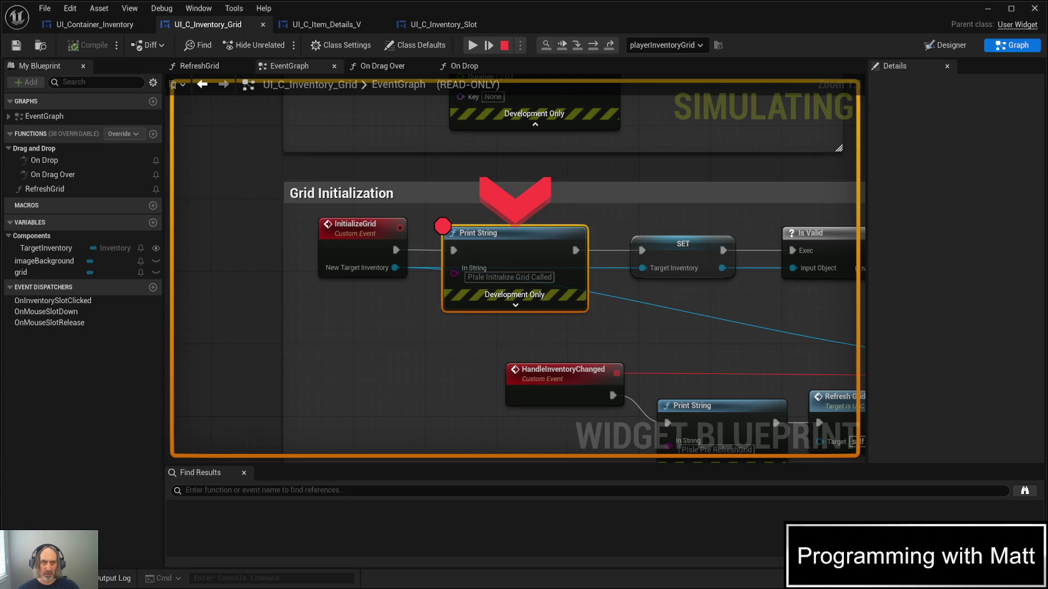
pyautogui.press('F5')
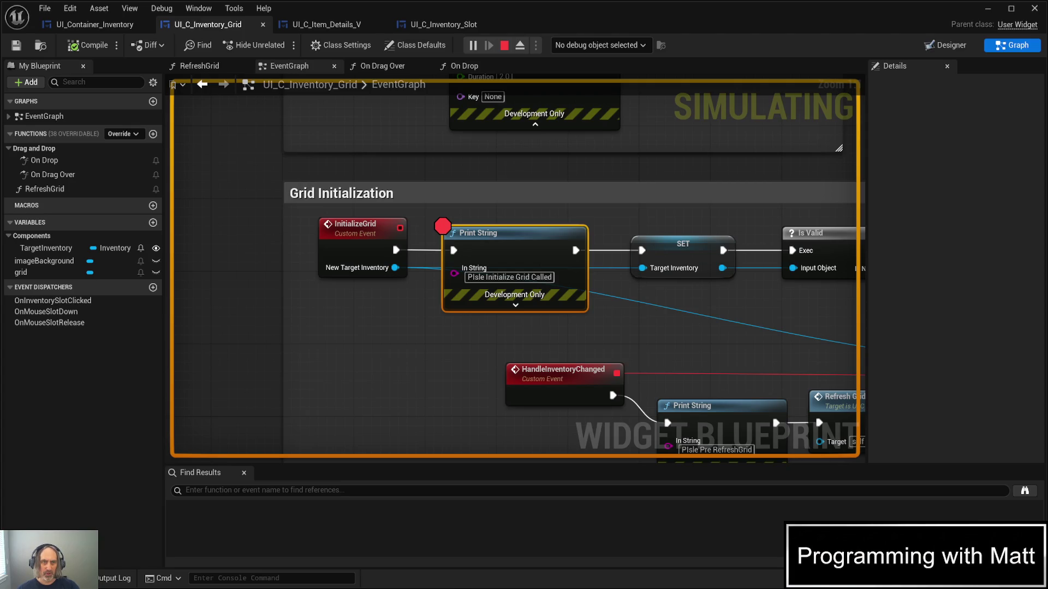
pyautogui.press('Escape')
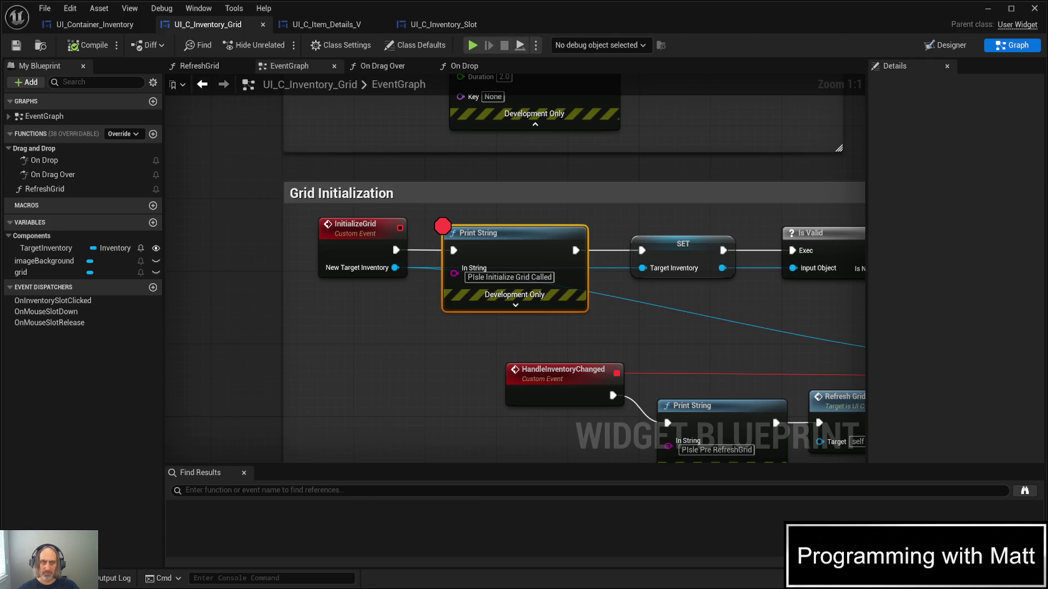
# Start a new play session so it pauses at InitializeGrid for playerInventoryGrid
pyautogui.hotkey('alt', 'p')
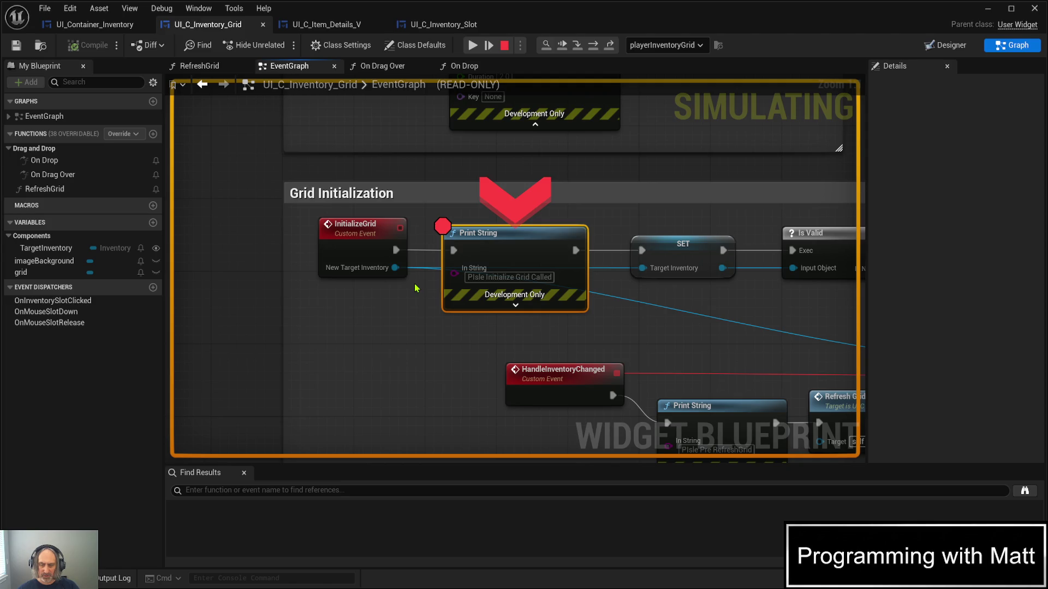
# Resume so the InitializeGrid breakpoint triggers again for containerGrid
pyautogui.click(474, 47)
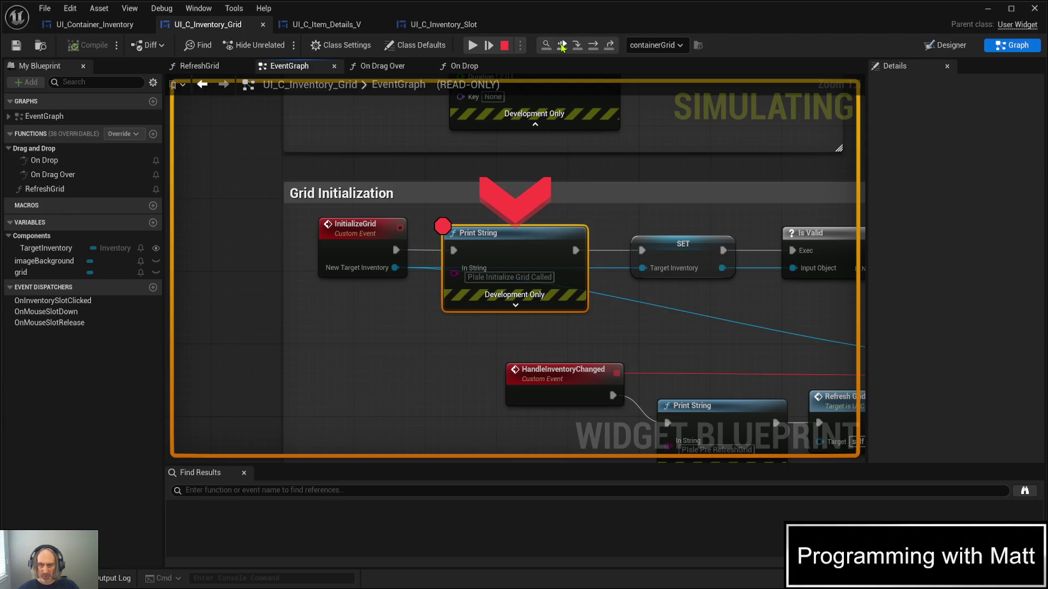
# Step through InitializeGrid, breakpoint the SET Target Inventory node, and resume until it hits
pyautogui.click(562, 46)
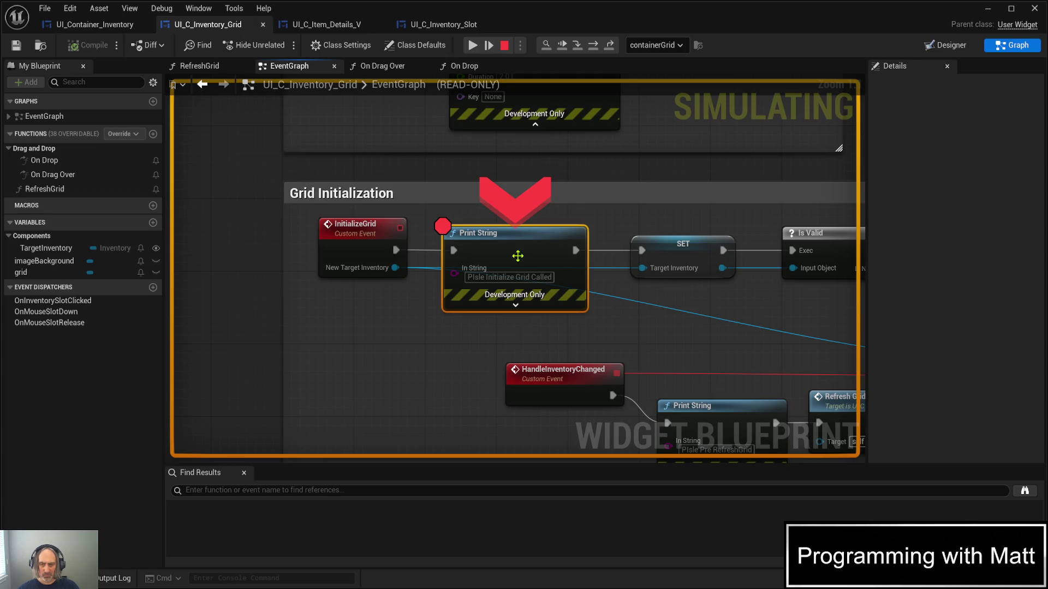
pyautogui.click(593, 48)
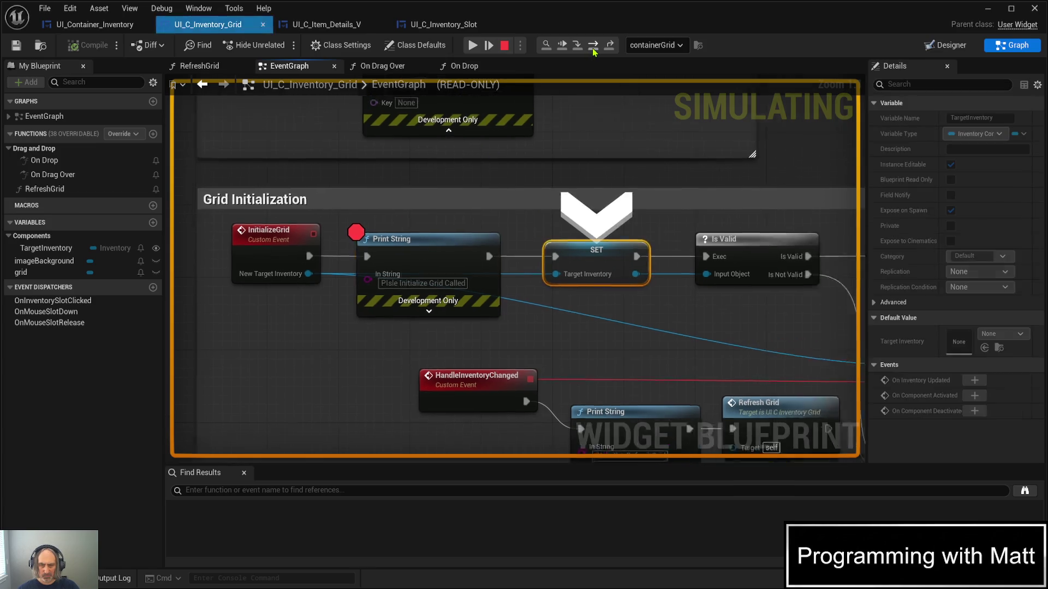
pyautogui.click(590, 50)
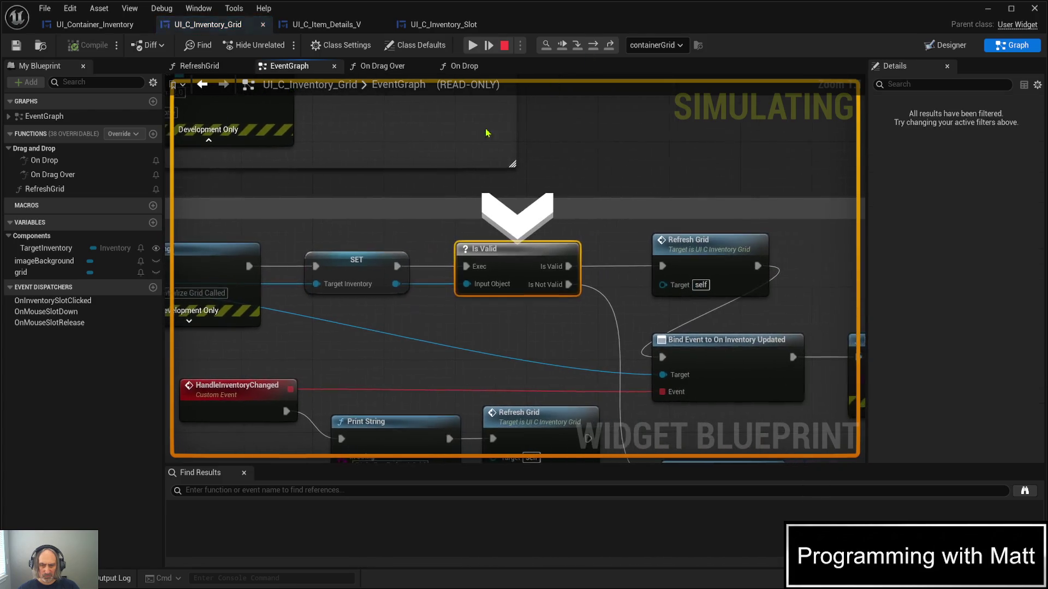
pyautogui.press('F9')
pyautogui.click(212, 273)
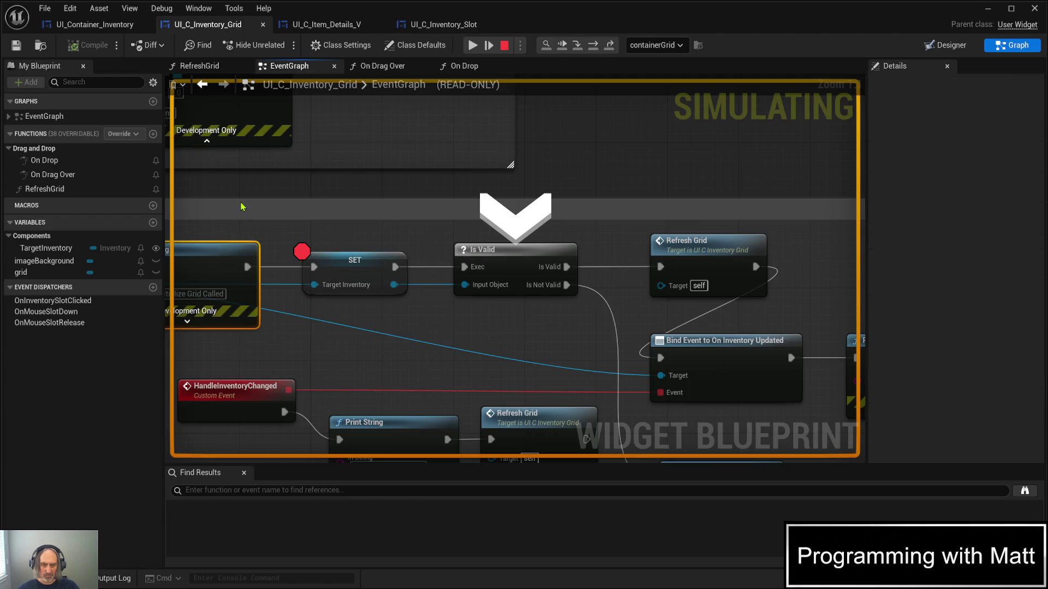
pyautogui.click(473, 45)
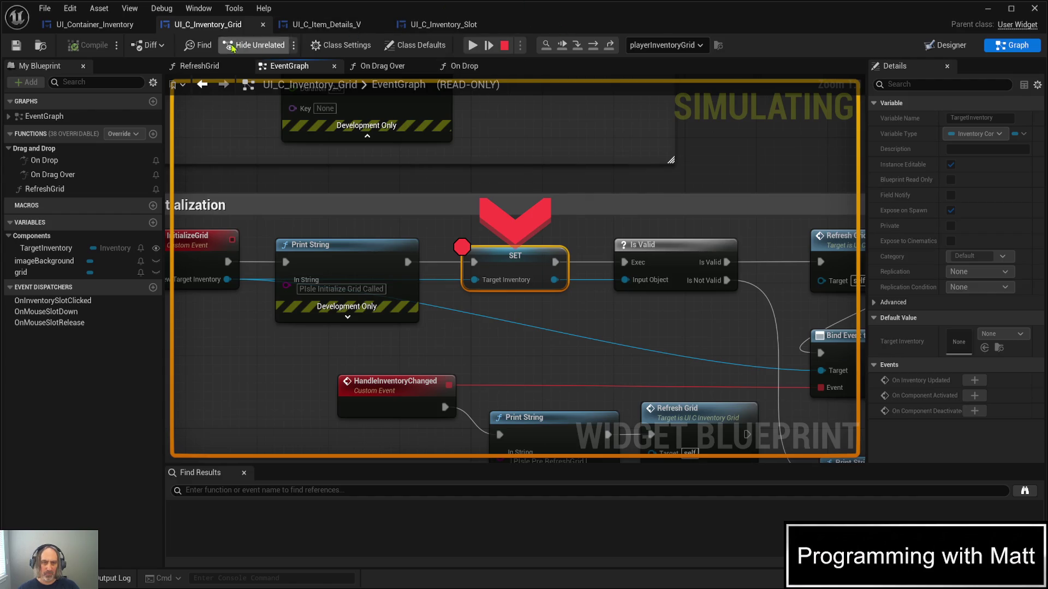
# Resume, stop simulating, hide the blueprint editor, and turn the level viewport camera slightly right
pyautogui.click(472, 48)
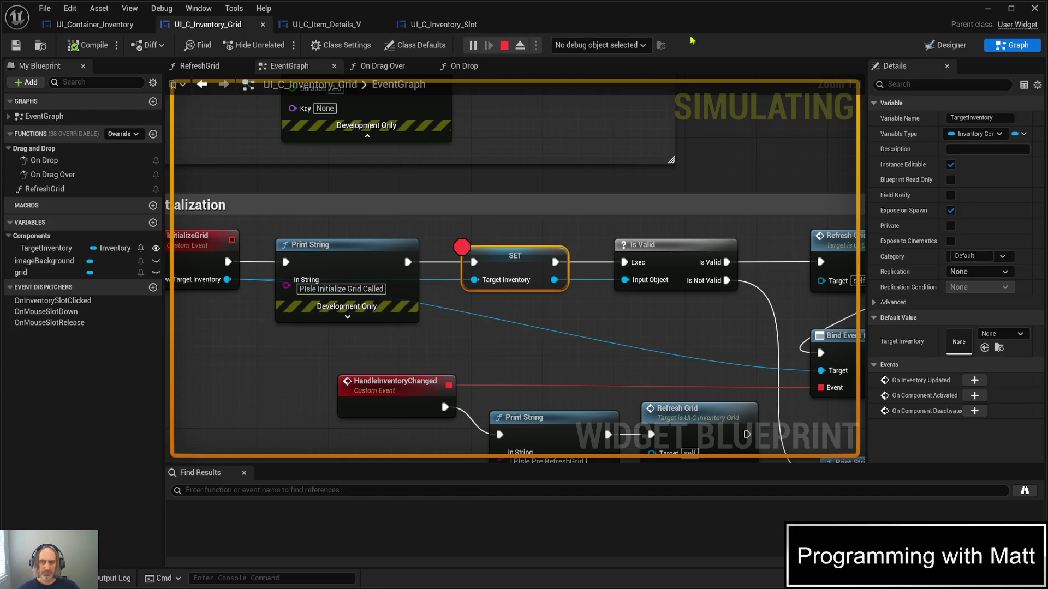
pyautogui.press('Escape')
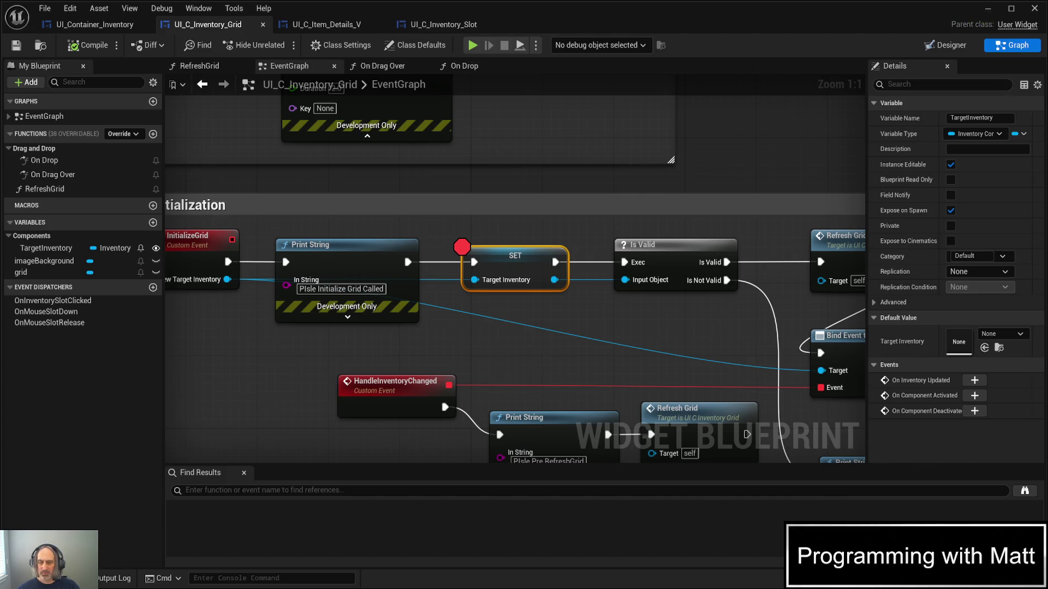
pyautogui.click(988, 9)
pyautogui.moveTo(496, 241); pyautogui.dragTo(507, 240)
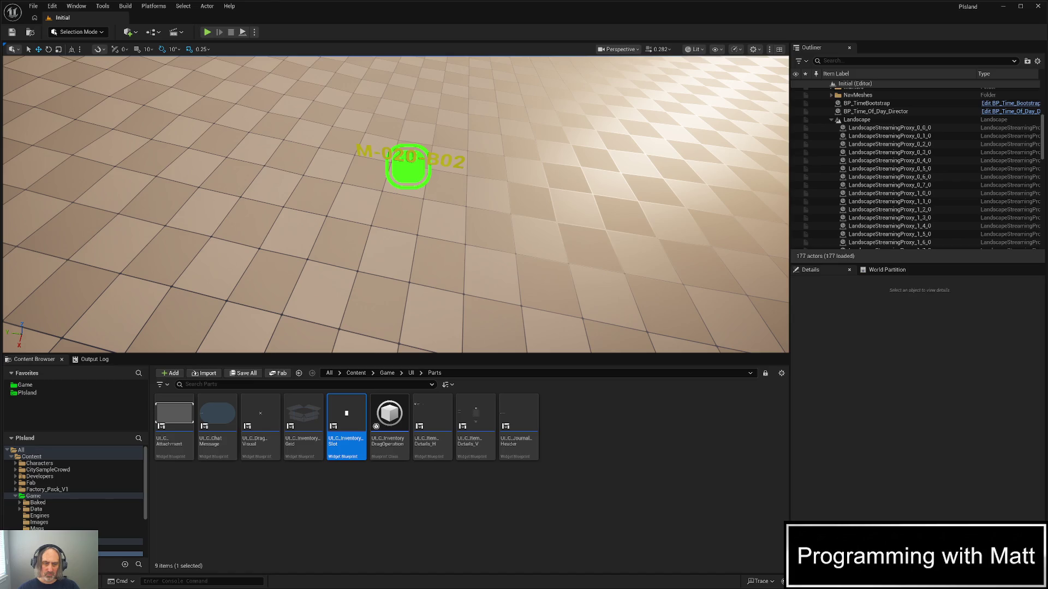
pyautogui.click(74, 210)
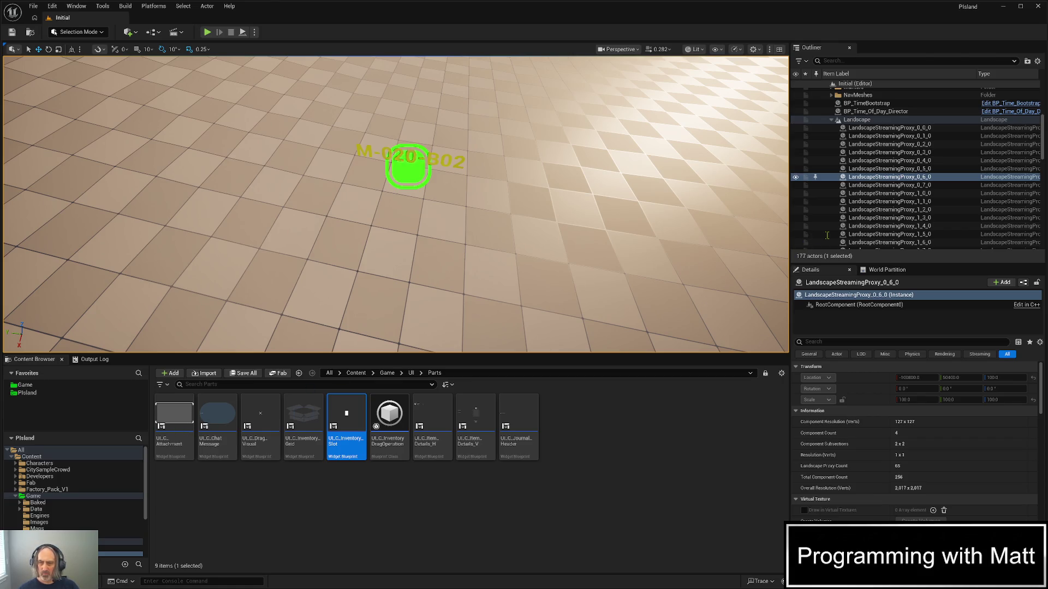
# Set containerGrid's ZOrder to 10 in UI_Container_Inventory
pyautogui.hotkey('alt', 'Tab')
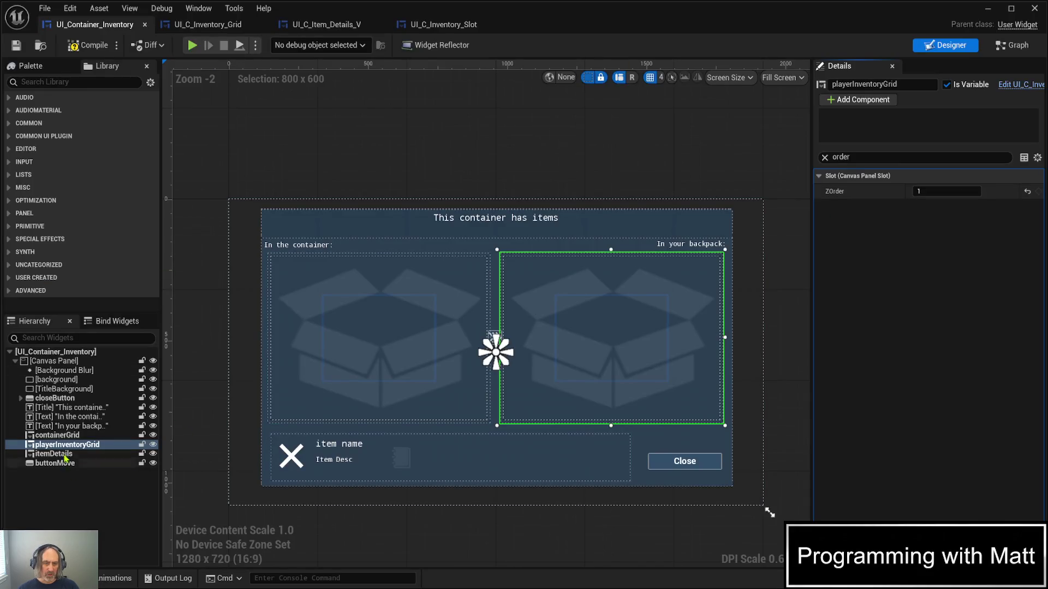
pyautogui.click(57, 435)
pyautogui.click(930, 191)
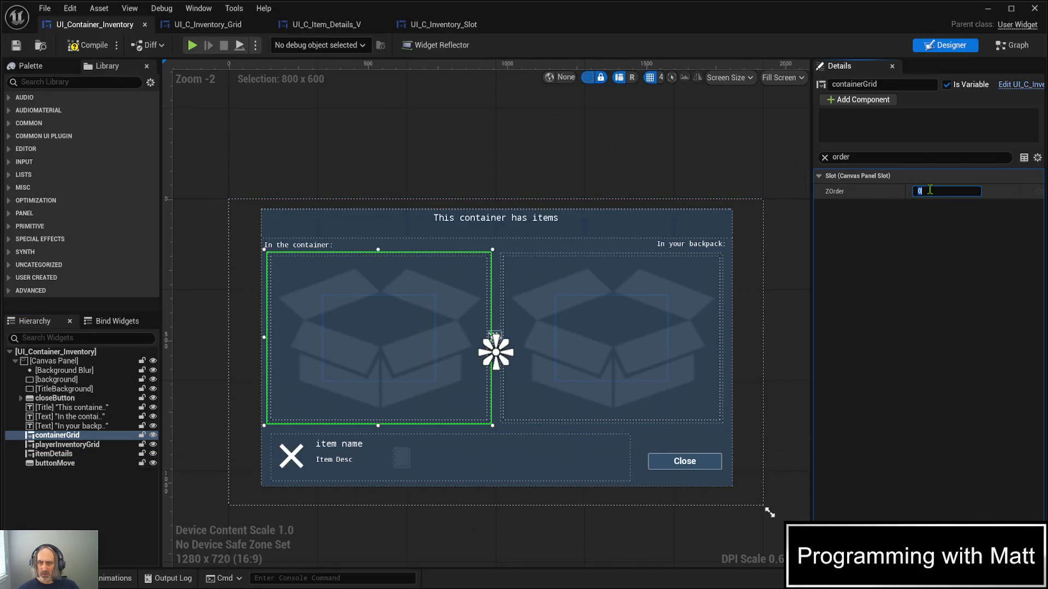
pyautogui.write('10')
pyautogui.press('Return')
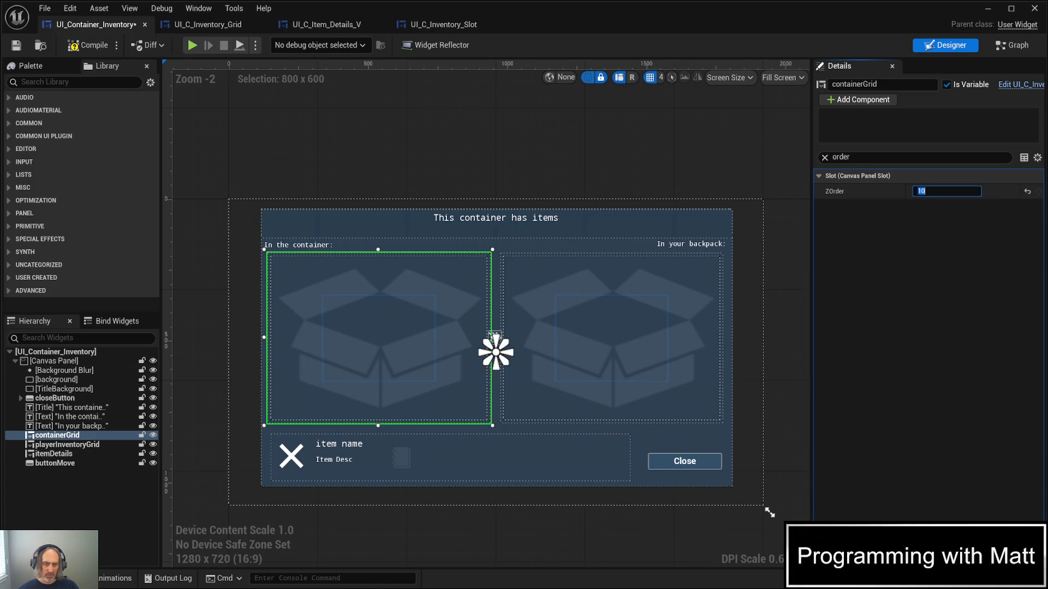
# Set playerInventoryGrid's ZOrder to 11 and compile the widget blueprint
pyautogui.click(68, 444)
pyautogui.click(923, 190)
pyautogui.write('1')
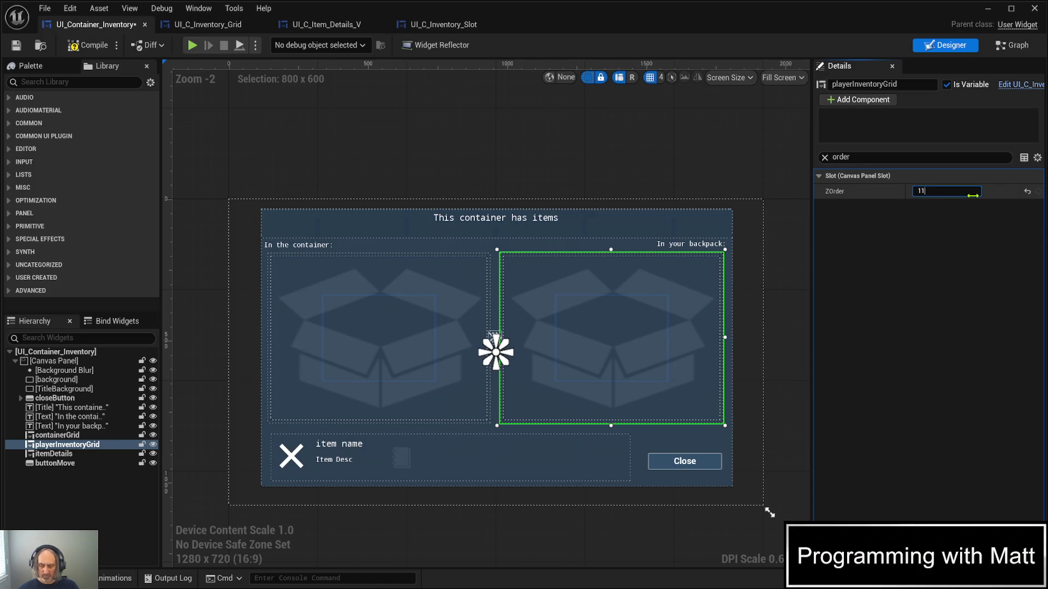
pyautogui.press('Return')
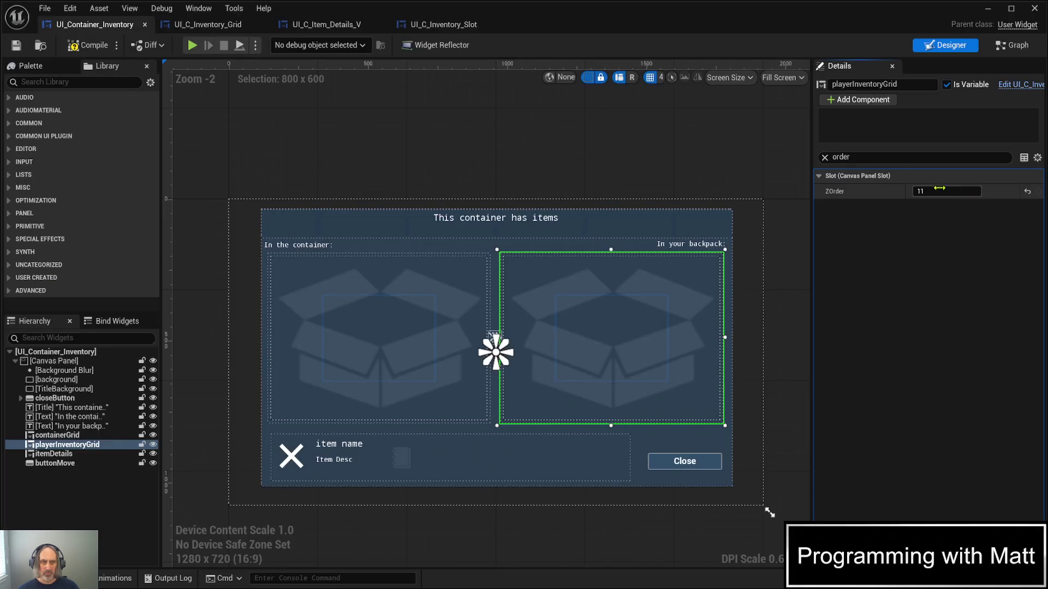
pyautogui.click(96, 47)
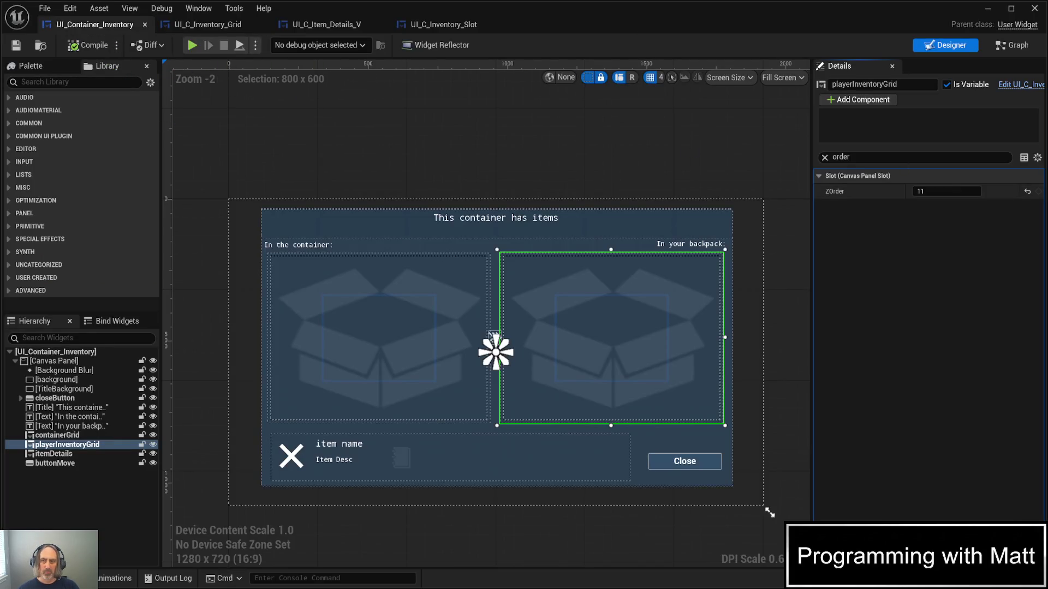
pyautogui.click(988, 8)
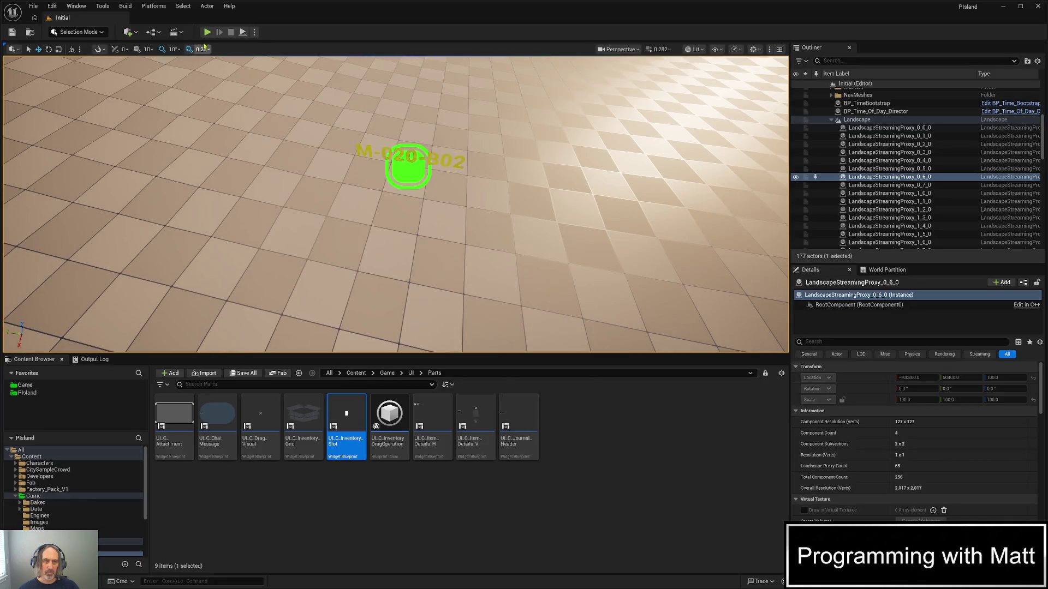
# Play in editor, quick load with F9, then run to the dumpster and open it to hit the containerGrid SET breakpoint
pyautogui.click(208, 32)
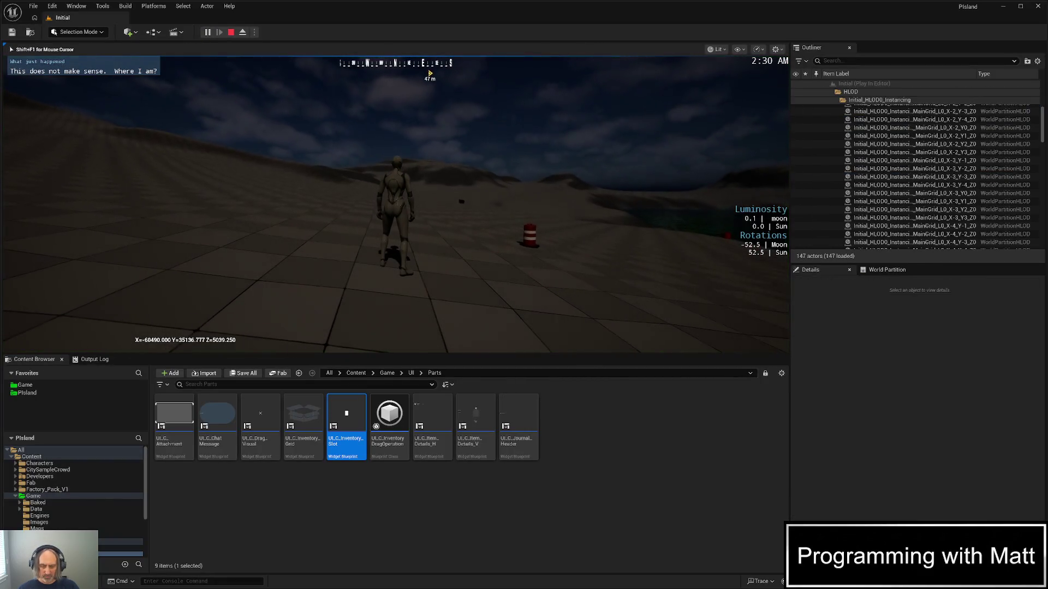
pyautogui.press('F9')
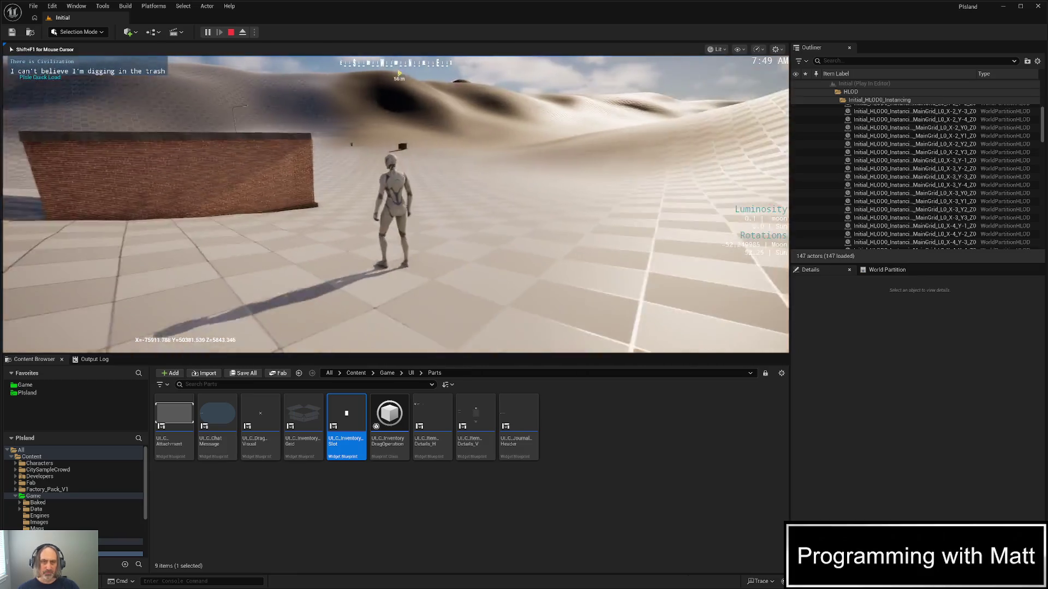
pyautogui.press('w')
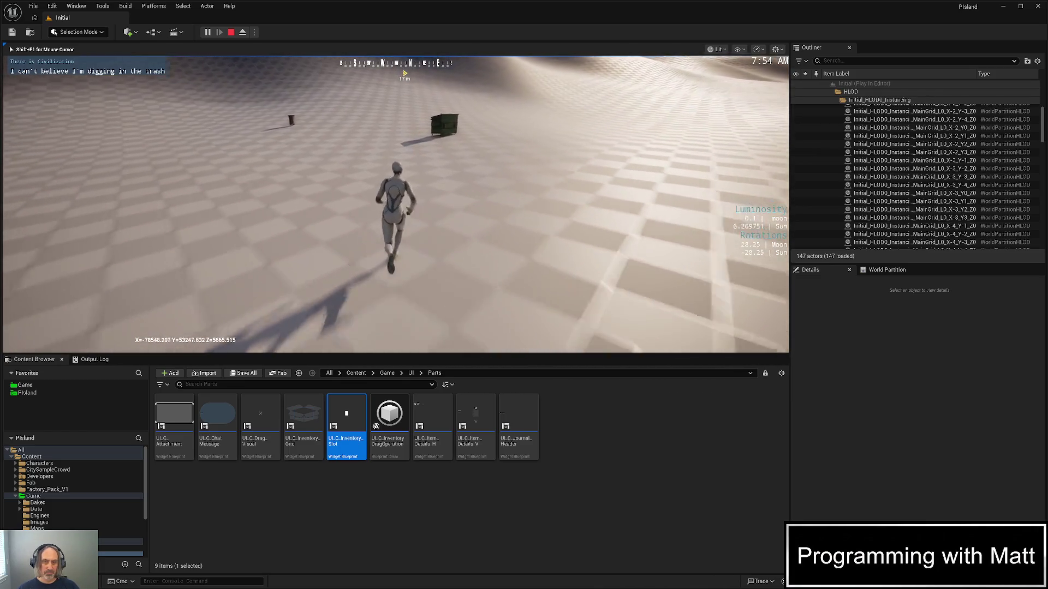
pyautogui.press('e')
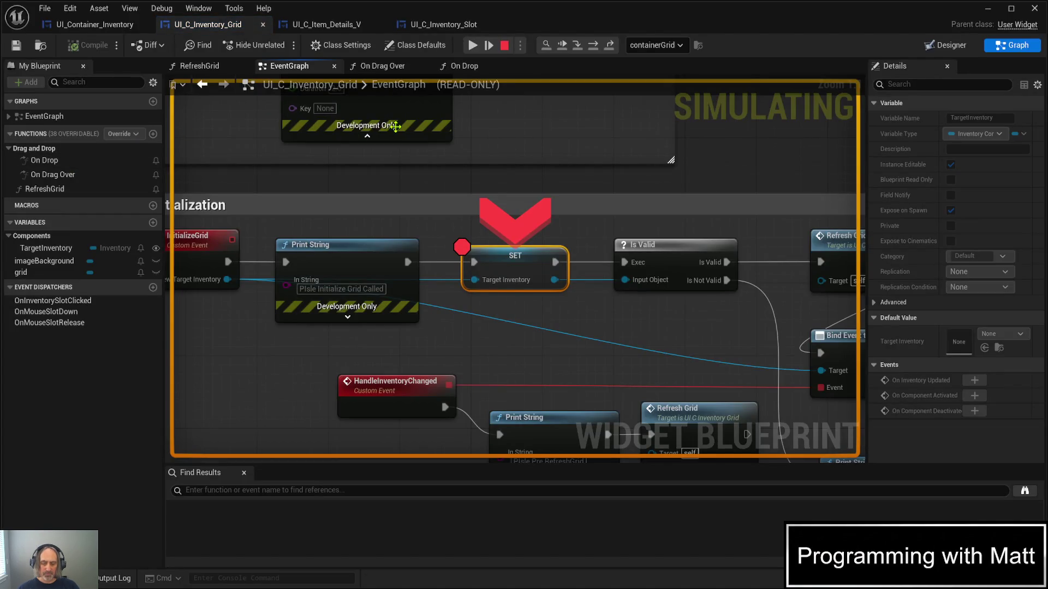
# Step over to the Is Valid node, then resume so the plug item appears in the container
pyautogui.click(487, 48)
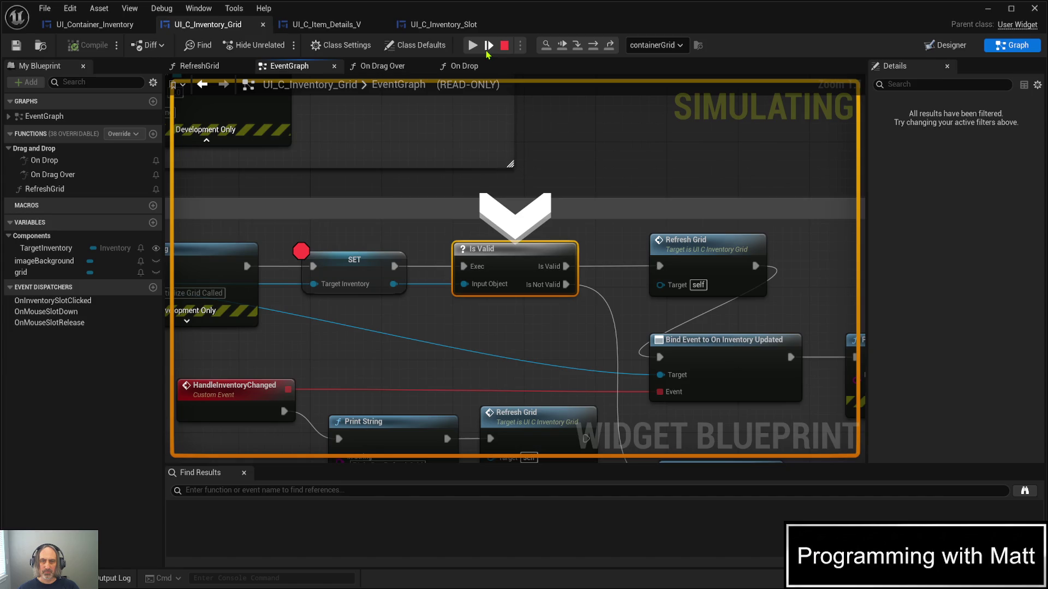
pyautogui.click(563, 50)
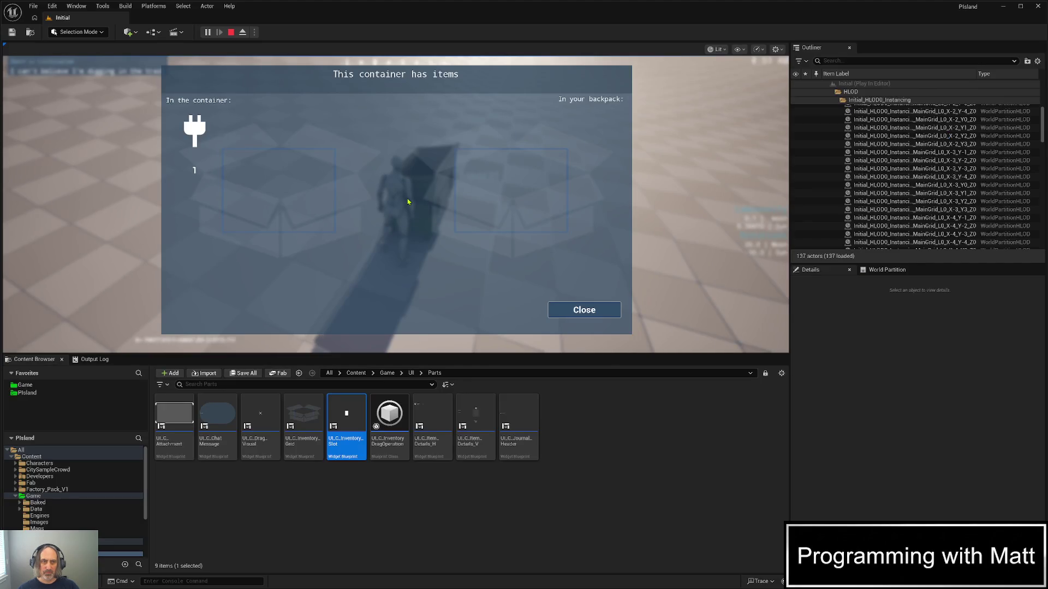
# Drag the plug from the container grid onto the backpack grid, then close the dialog and stop play
pyautogui.moveTo(195, 133)
pyautogui.mouseDown()
pyautogui.moveTo(485, 143)
pyautogui.moveTo(469, 138)
pyautogui.mouseUp()
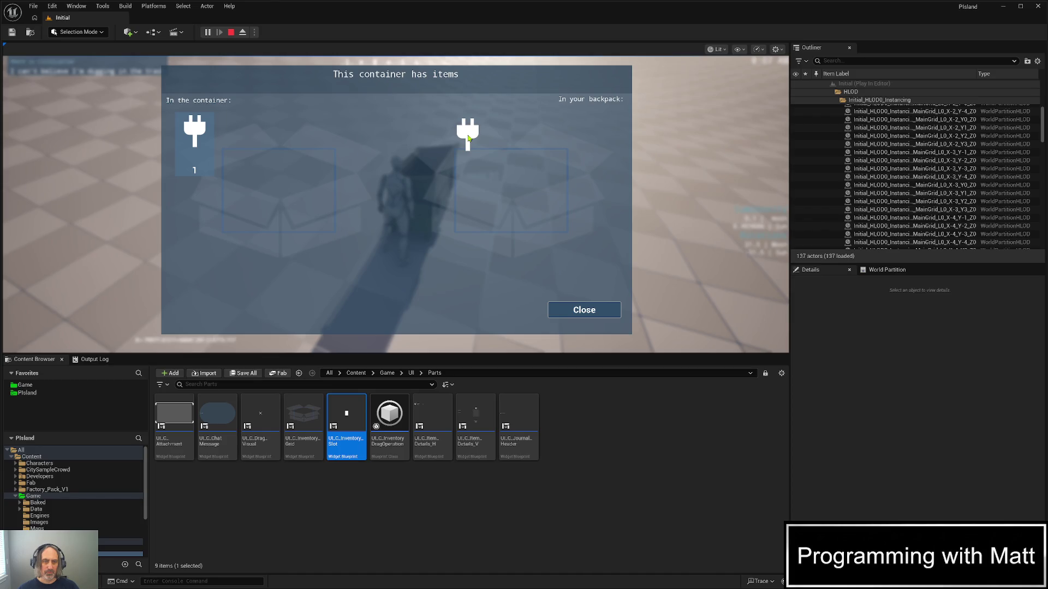
pyautogui.moveTo(468, 138)
pyautogui.mouseDown()
pyautogui.moveTo(392, 146)
pyautogui.moveTo(488, 151)
pyautogui.mouseUp()
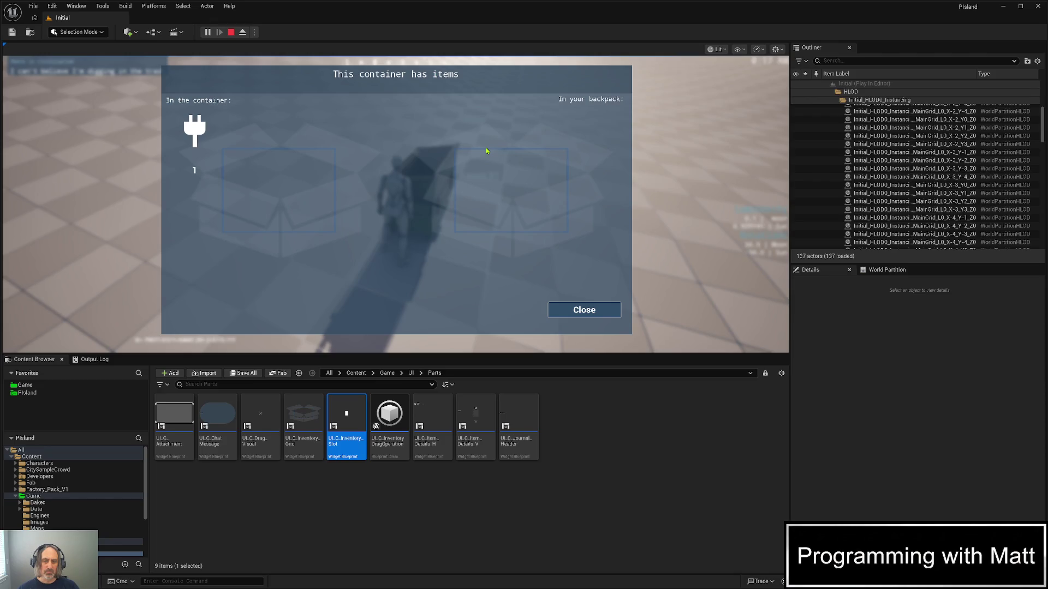
pyautogui.click(551, 316)
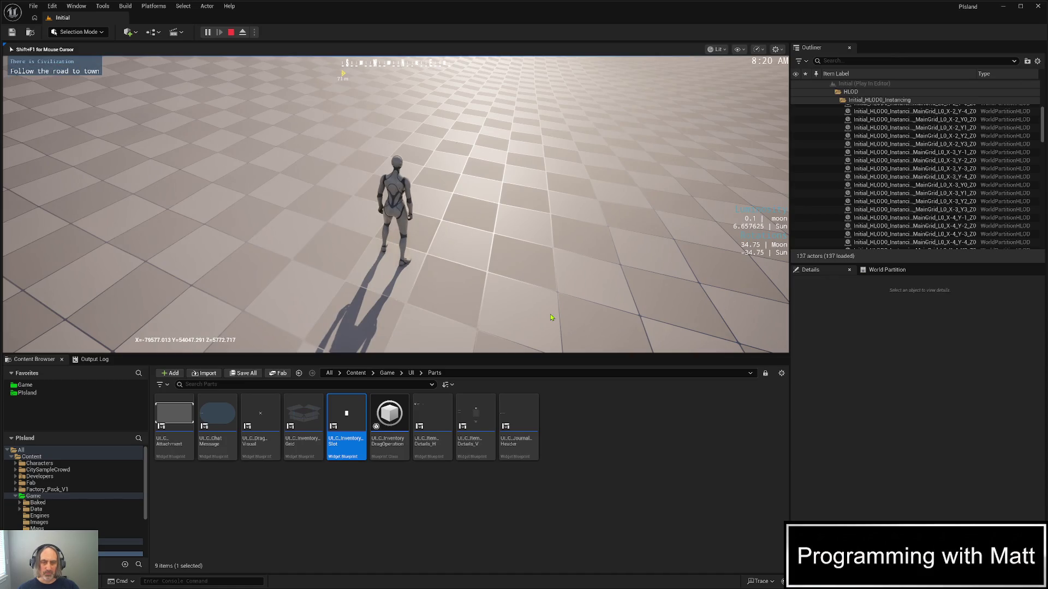
pyautogui.press('Escape')
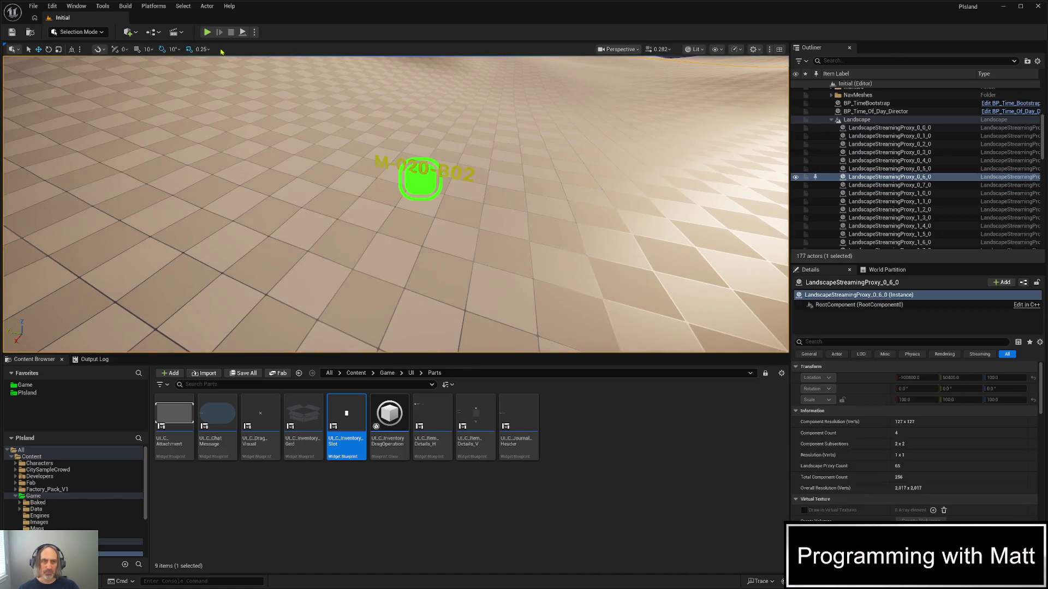
# Start a new play session with Alt+P, capture the mouse in the viewport and run forward
pyautogui.hotkey('alt', 'p')
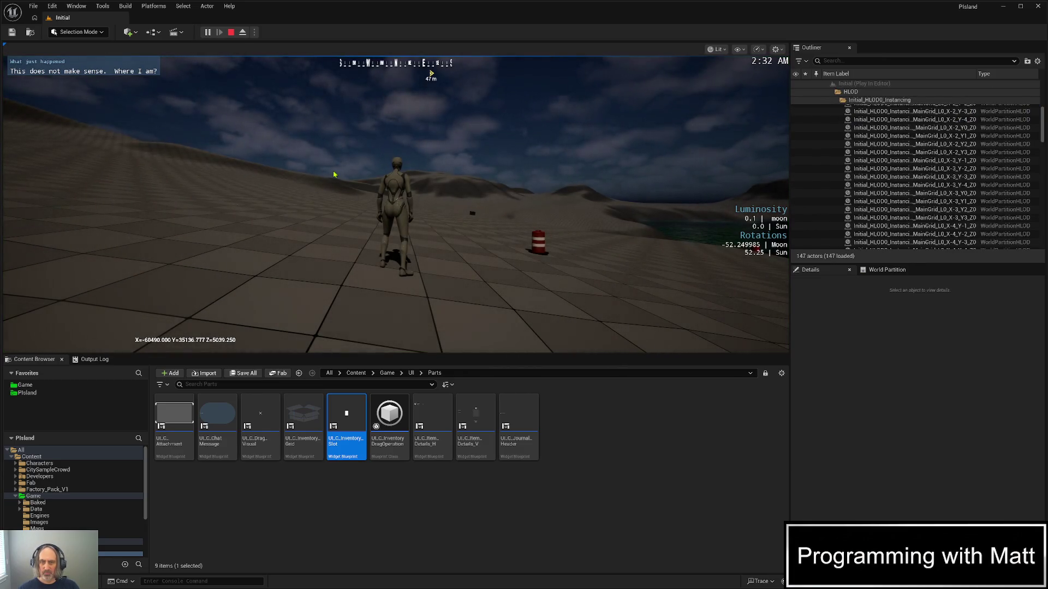
pyautogui.click(334, 174)
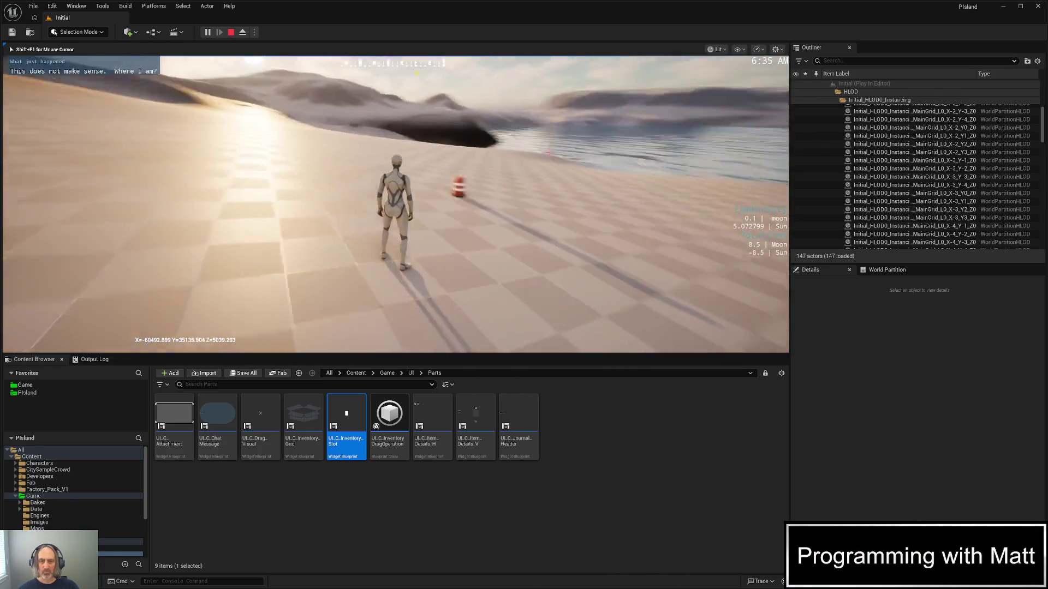
pyautogui.press('w')
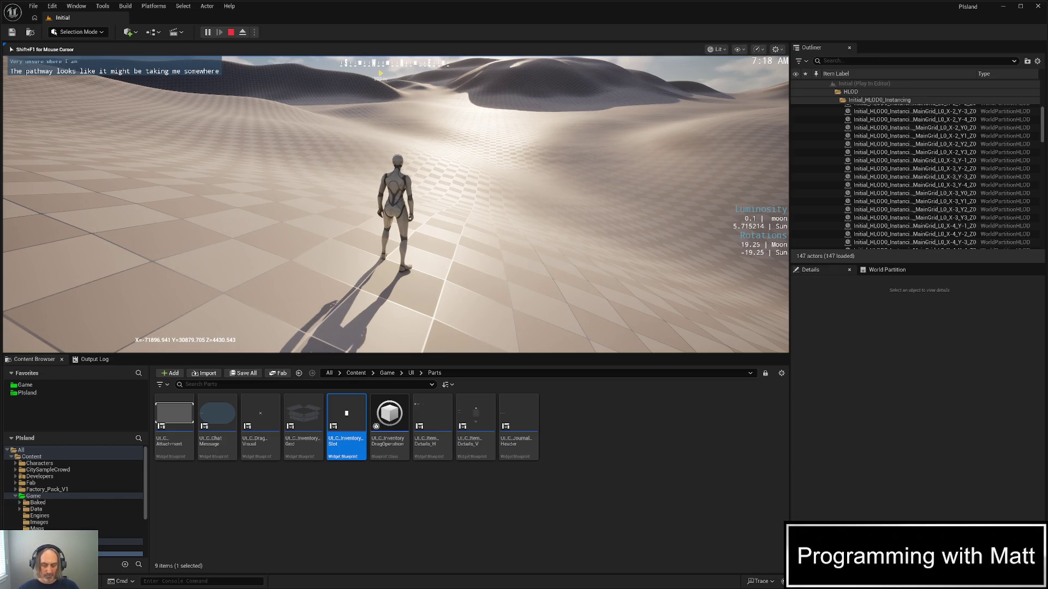
# Run the character over the dunes and hills to the person beside the brick building
pyautogui.press('w')
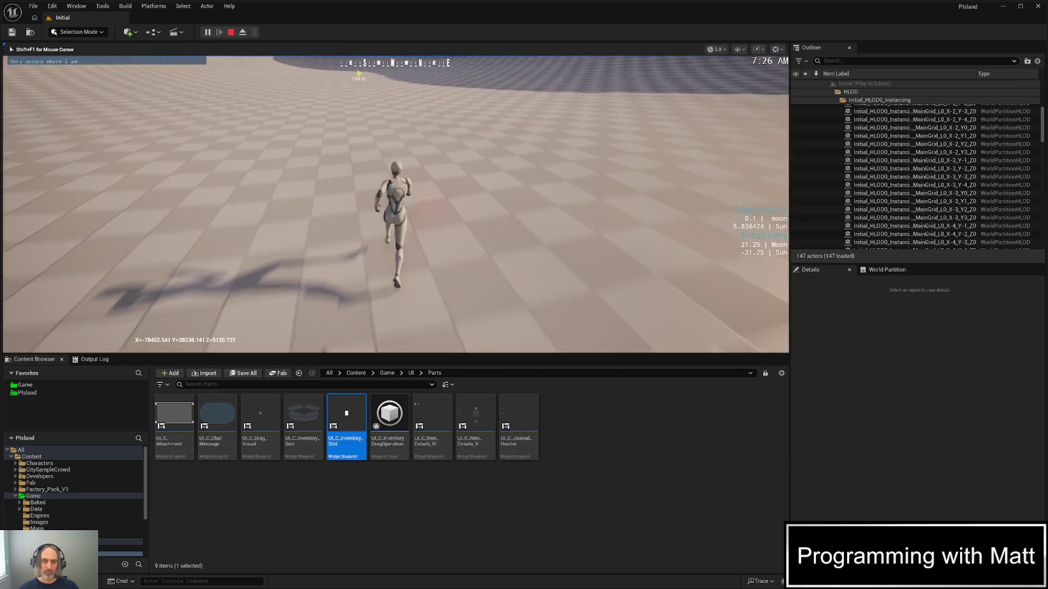
pyautogui.press('w')
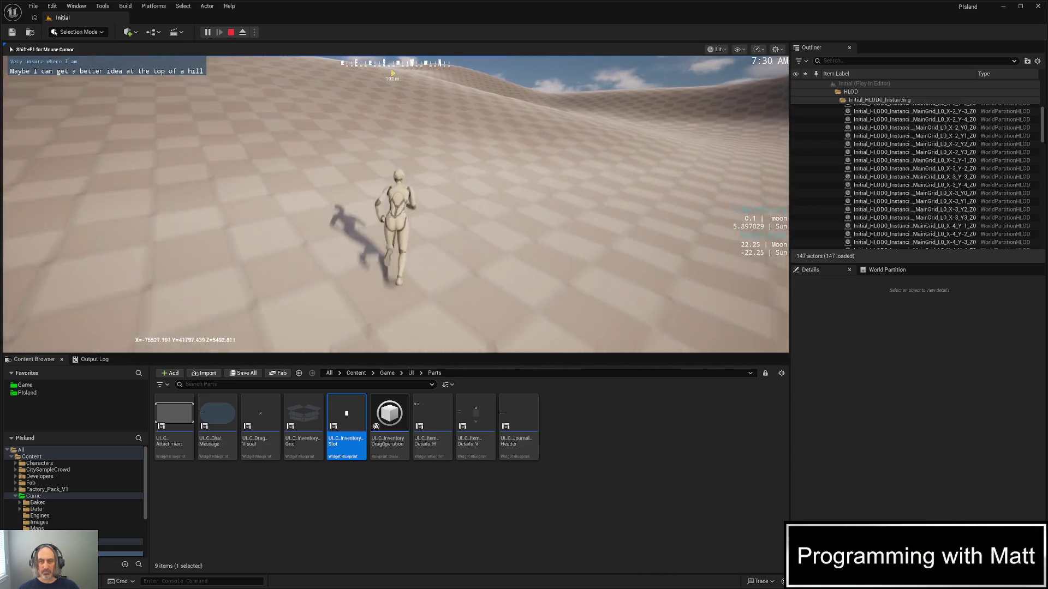
pyautogui.press('w')
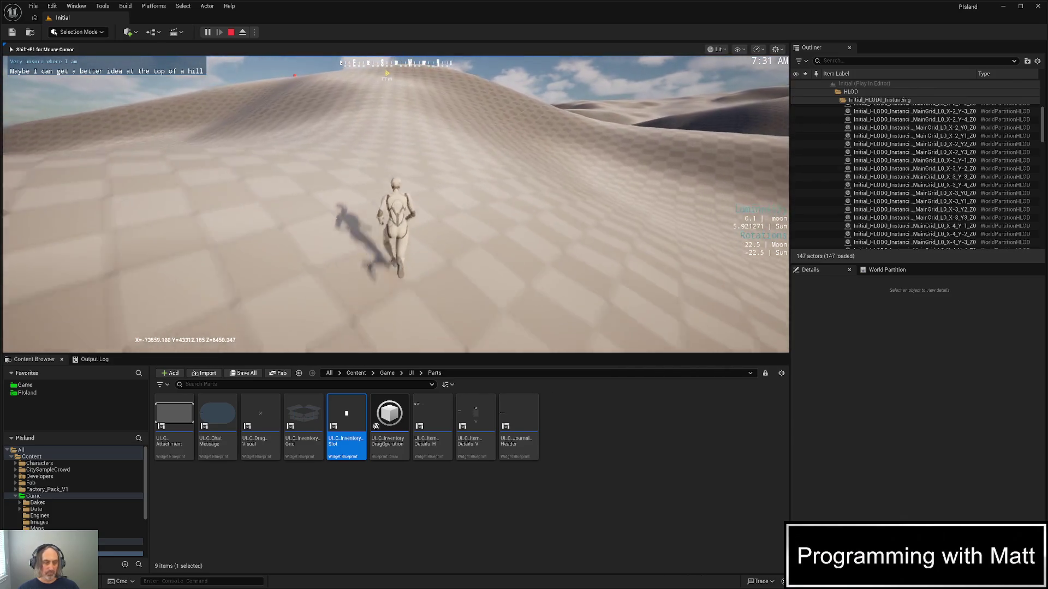
pyautogui.press('w')
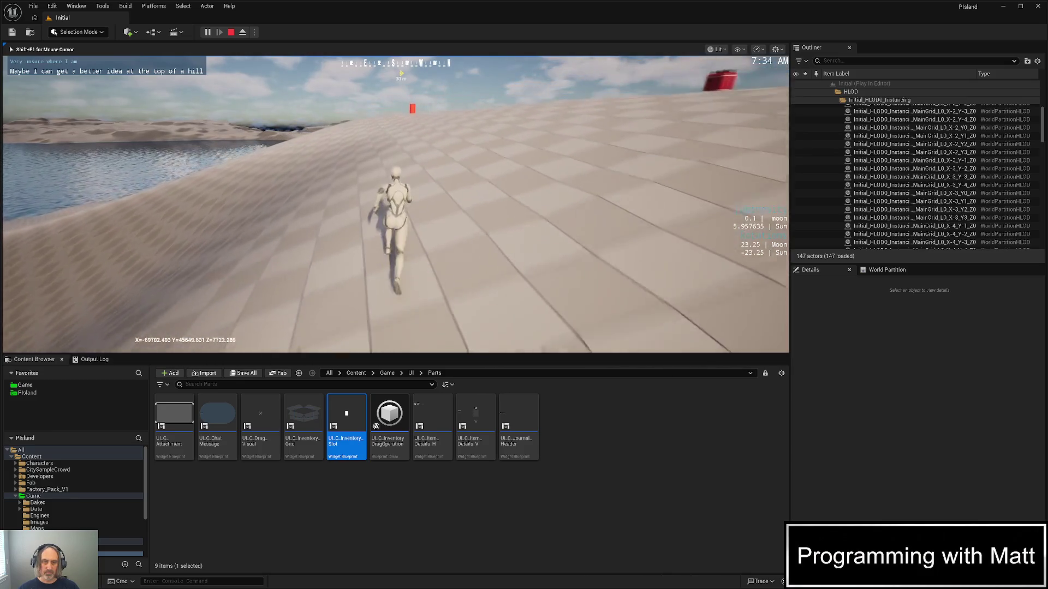
pyautogui.press('w')
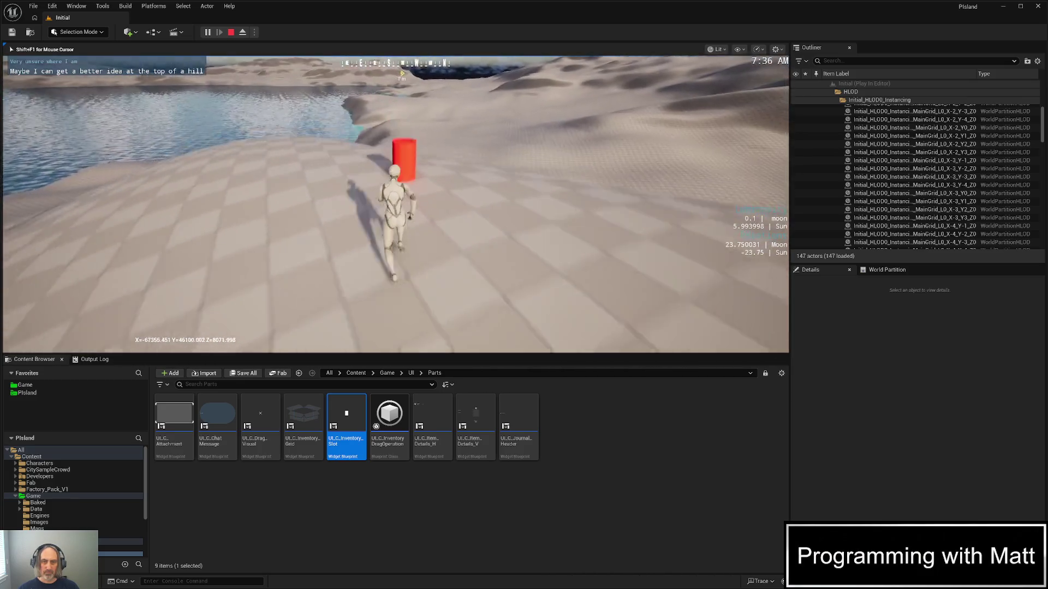
pyautogui.press('w')
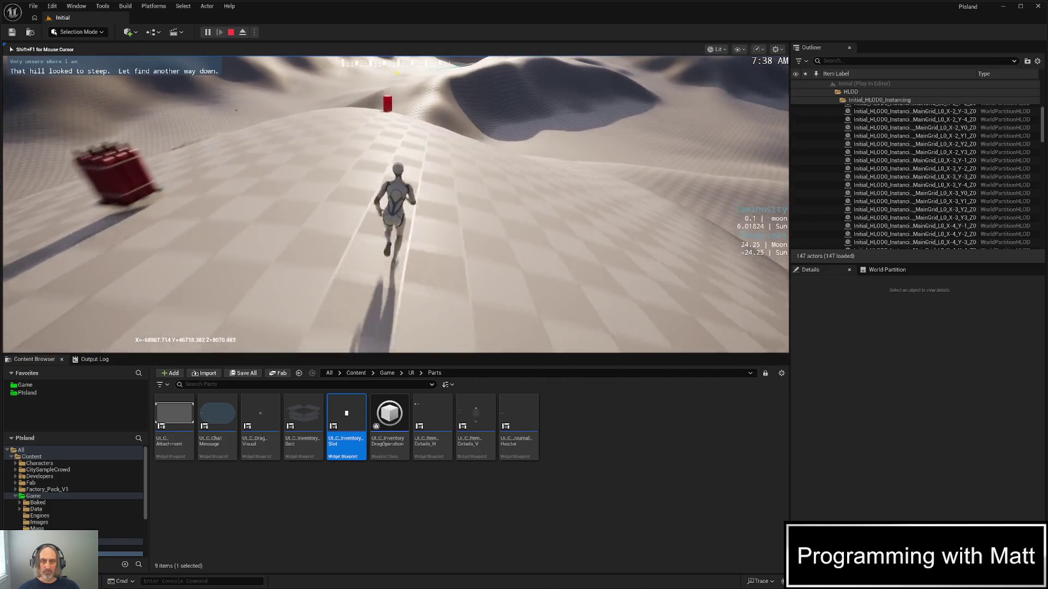
pyautogui.press('w')
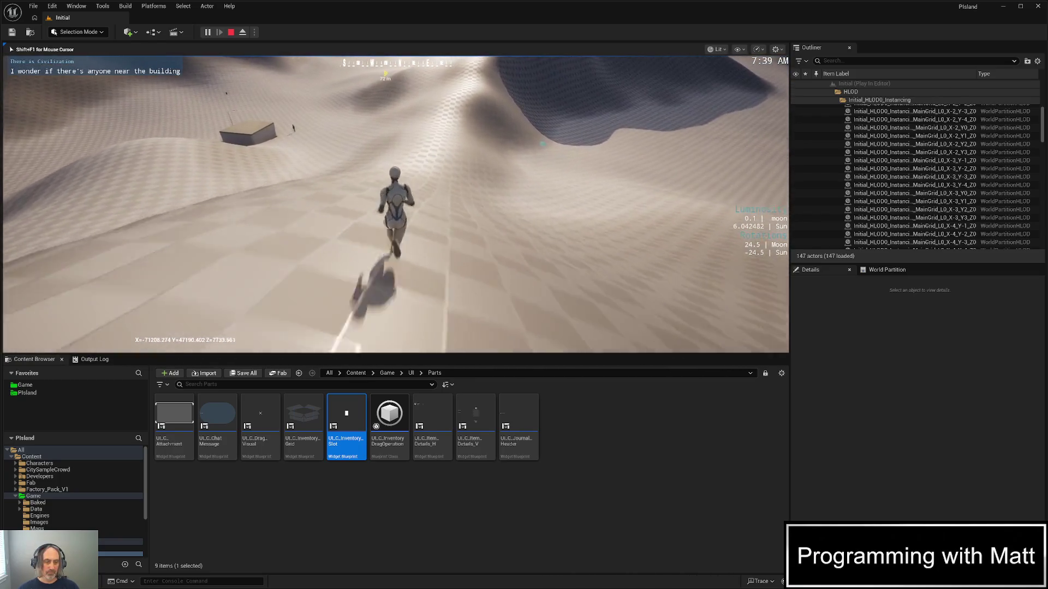
pyautogui.press('w')
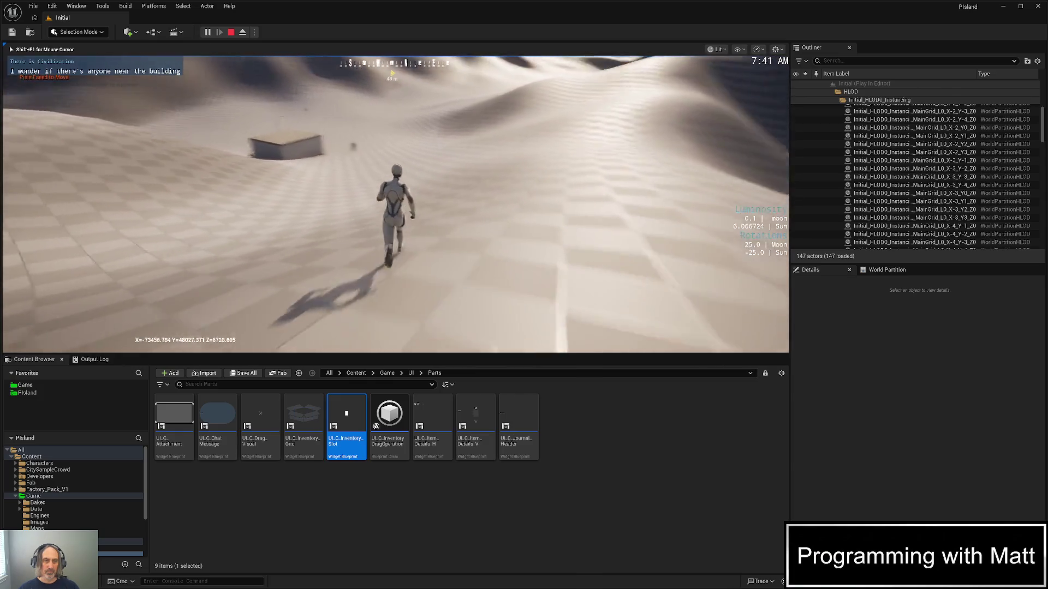
pyautogui.press('w')
pyautogui.press('w')
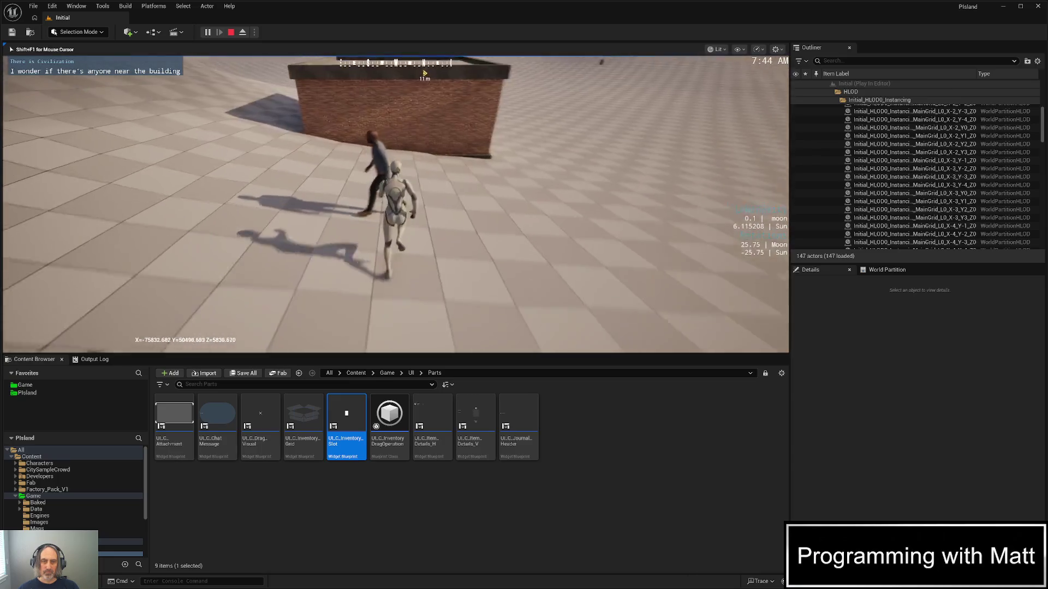
pyautogui.press('w')
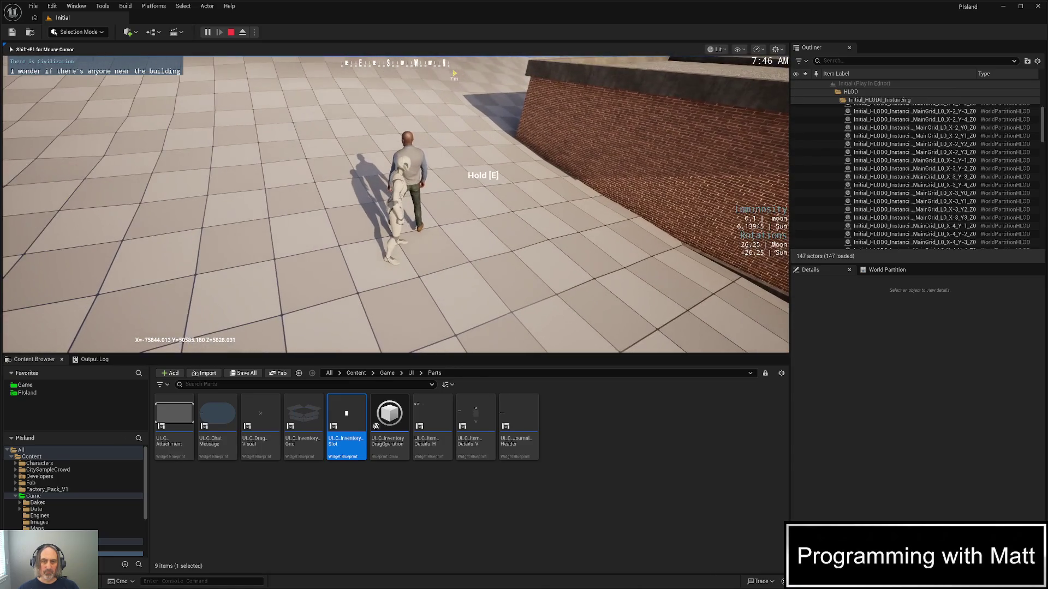
# Go through the NPC conversation, then hold E at the dumpster to trigger the SET Target Inventory breakpoint
pyautogui.press('1')
pyautogui.press('1')
pyautogui.press('1')
pyautogui.press('1')
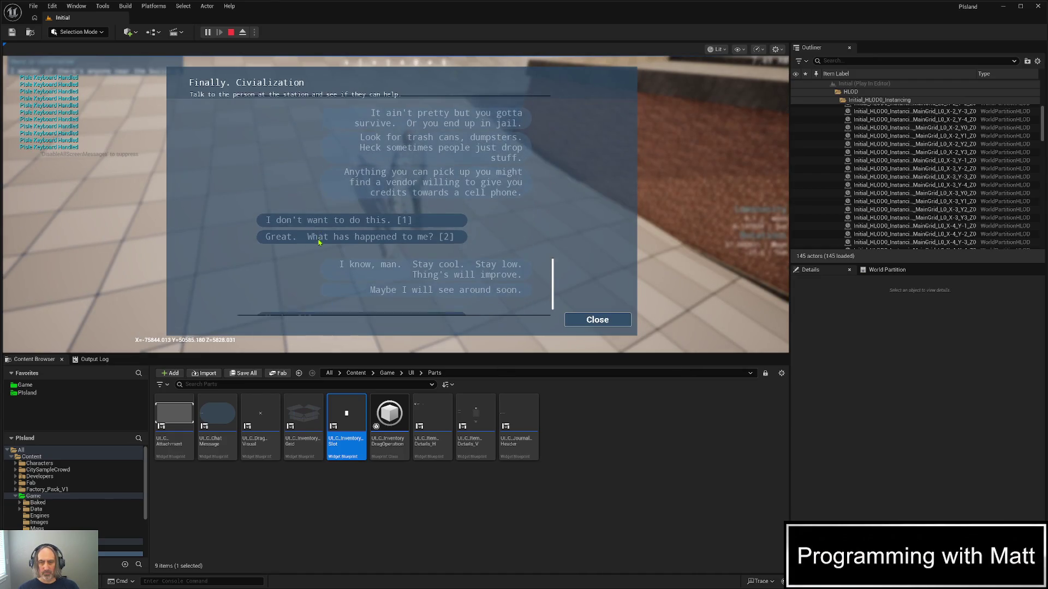
pyautogui.press('1')
pyautogui.press('w')
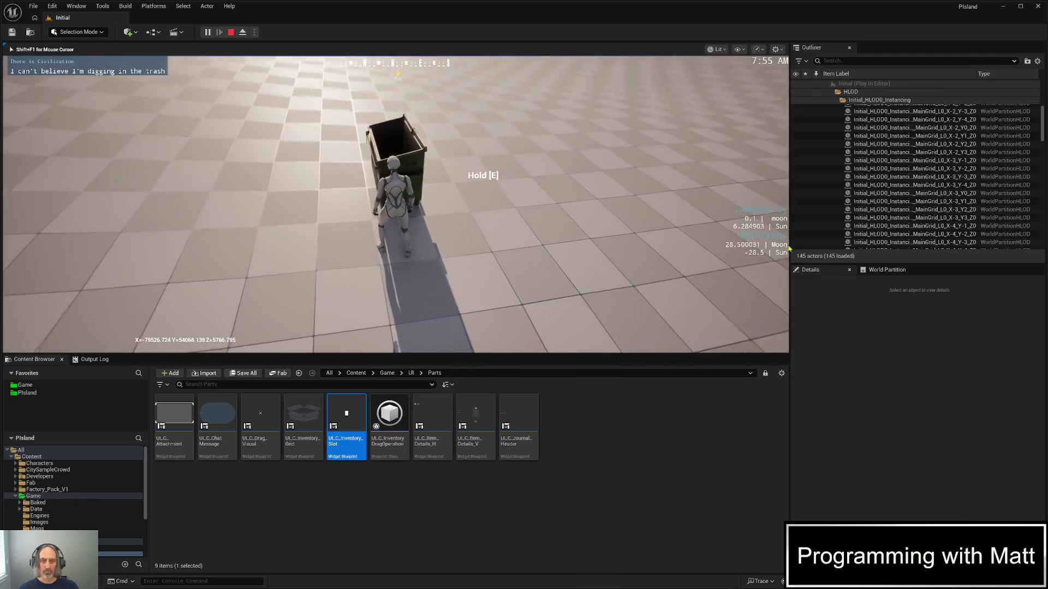
pyautogui.press('e')
pyautogui.scroll(-1, 792, 244)
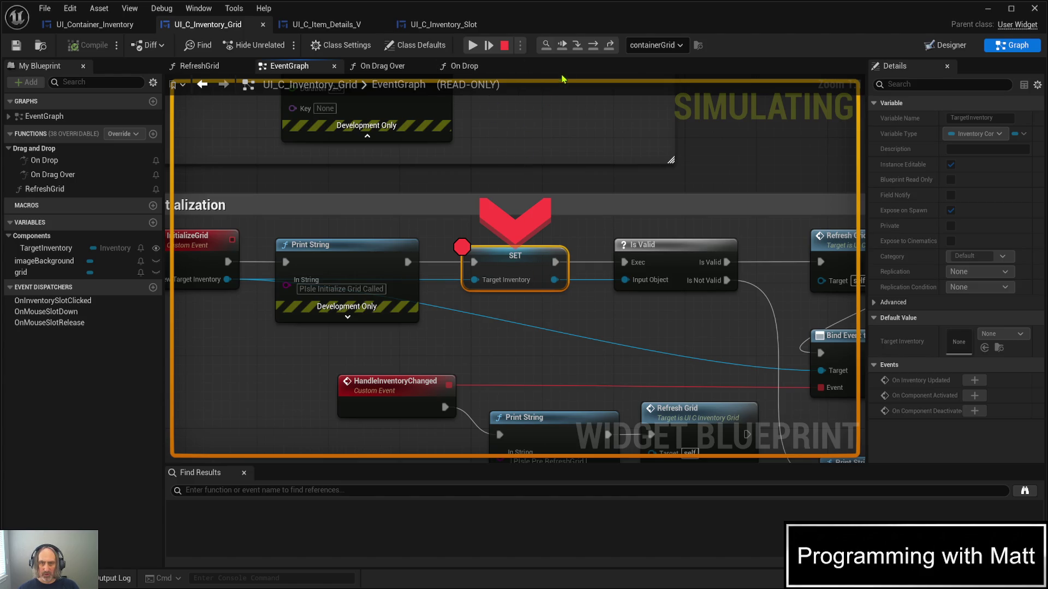
# Resume into the On Drop graph and step over Cast, Branch and Print String to the Return Node
pyautogui.click(562, 45)
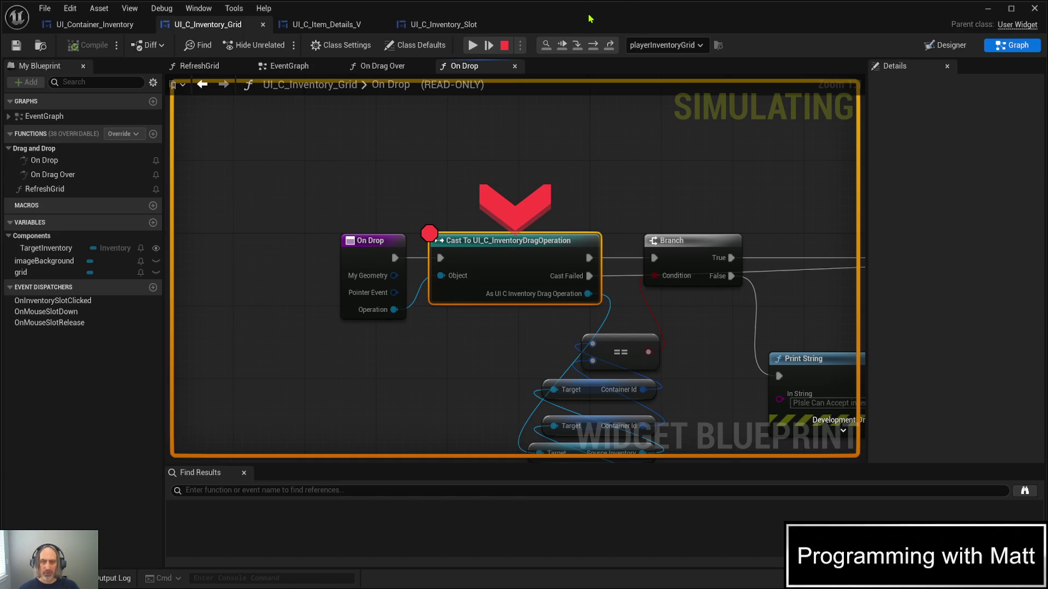
pyautogui.moveTo(589, 171)
pyautogui.mouseDown()
pyautogui.moveTo(493, 133)
pyautogui.moveTo(402, 133)
pyautogui.mouseUp()
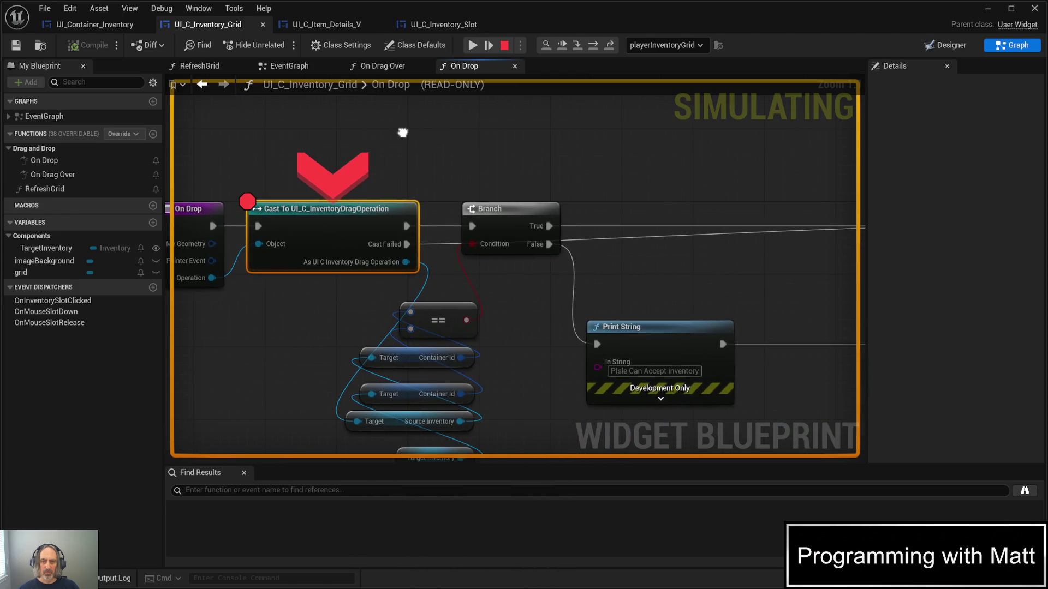
pyautogui.click(594, 48)
pyautogui.click(594, 48)
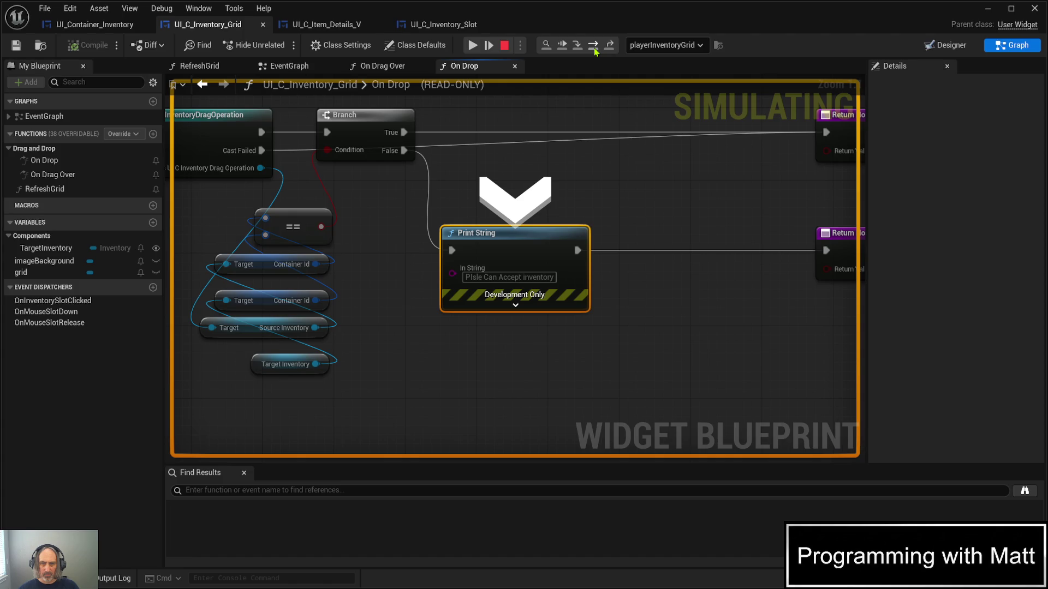
pyautogui.click(594, 48)
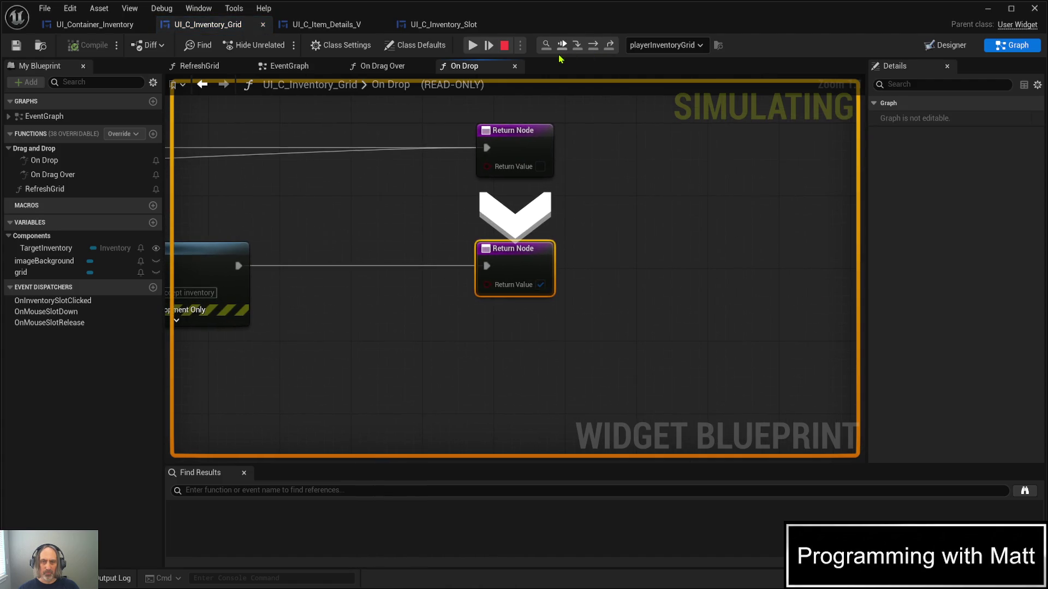
# Resume past the Return Node, return to the level editor and close the container dialog
pyautogui.click(560, 47)
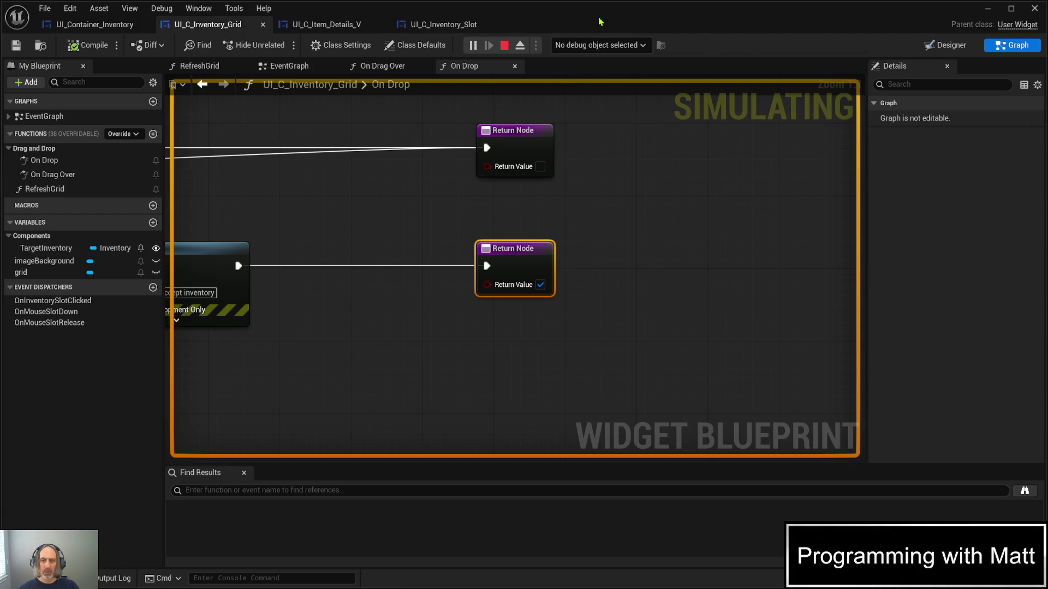
pyautogui.click(988, 8)
pyautogui.click(594, 313)
# Stop PIE, send Gemini the target inventory follow-up, and read its 'hollow to hit testing' reply
pyautogui.press('Escape')
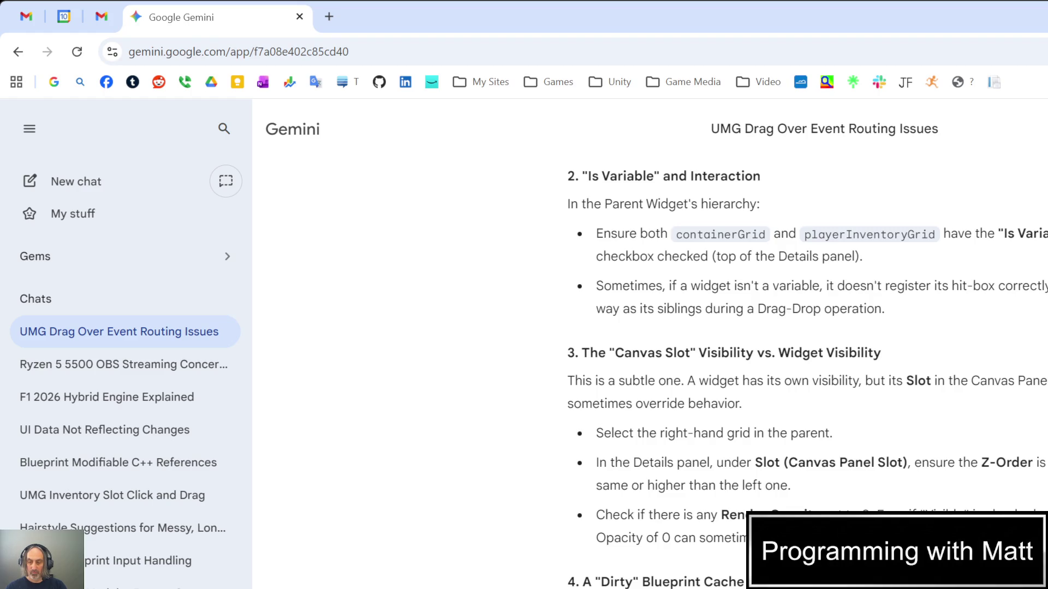
pyautogui.press('Return')
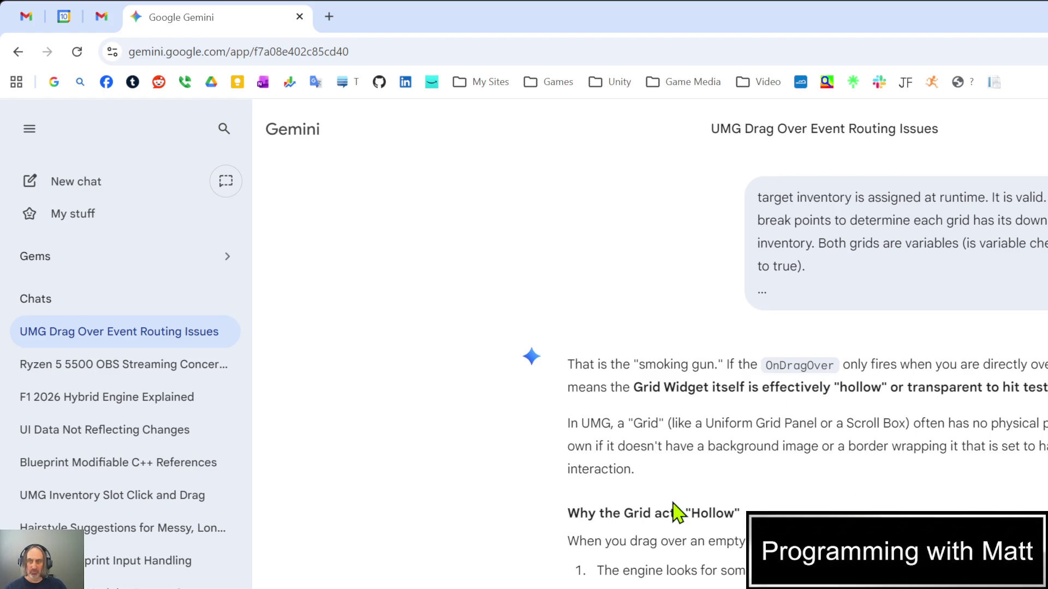
pyautogui.scroll(-1, 674, 510)
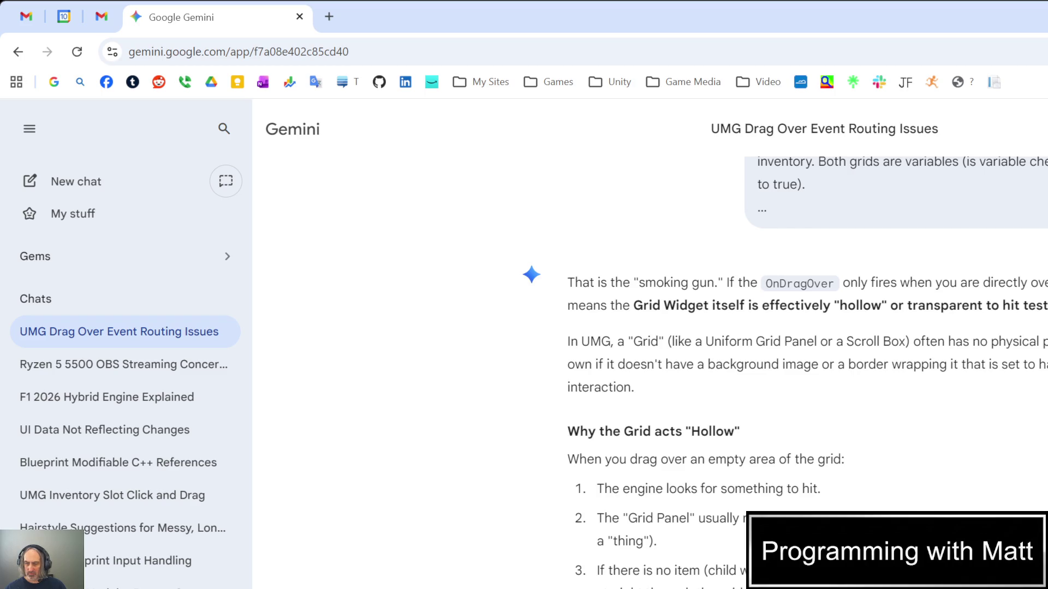